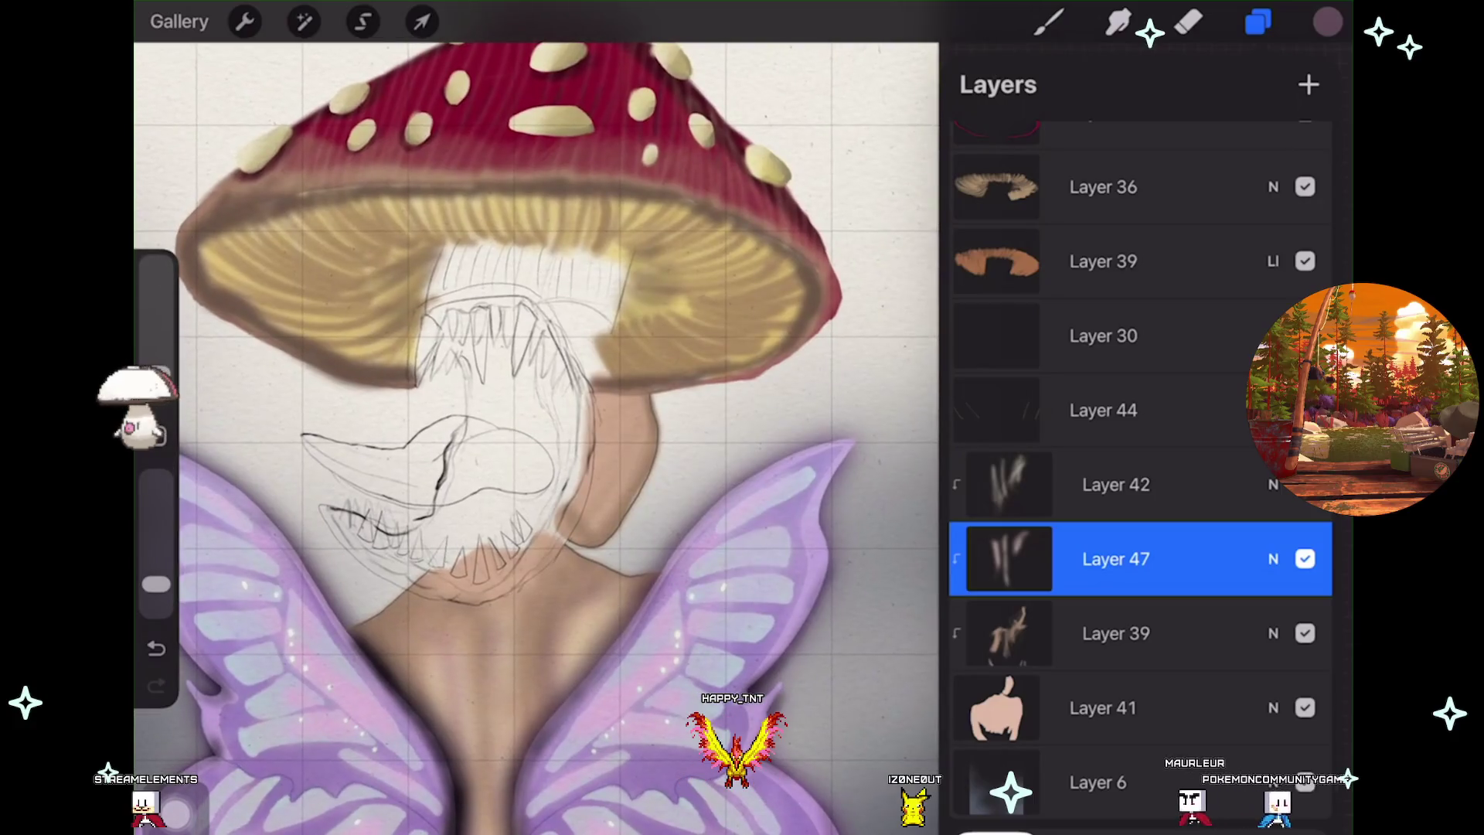
Compare the Layer 39 neck shading on and off, select Layer 39, and switch to Smudge
{"action": "left_click", "coordinate": [1305, 633]}
{"action": "left_click", "coordinate": [1305, 633]}
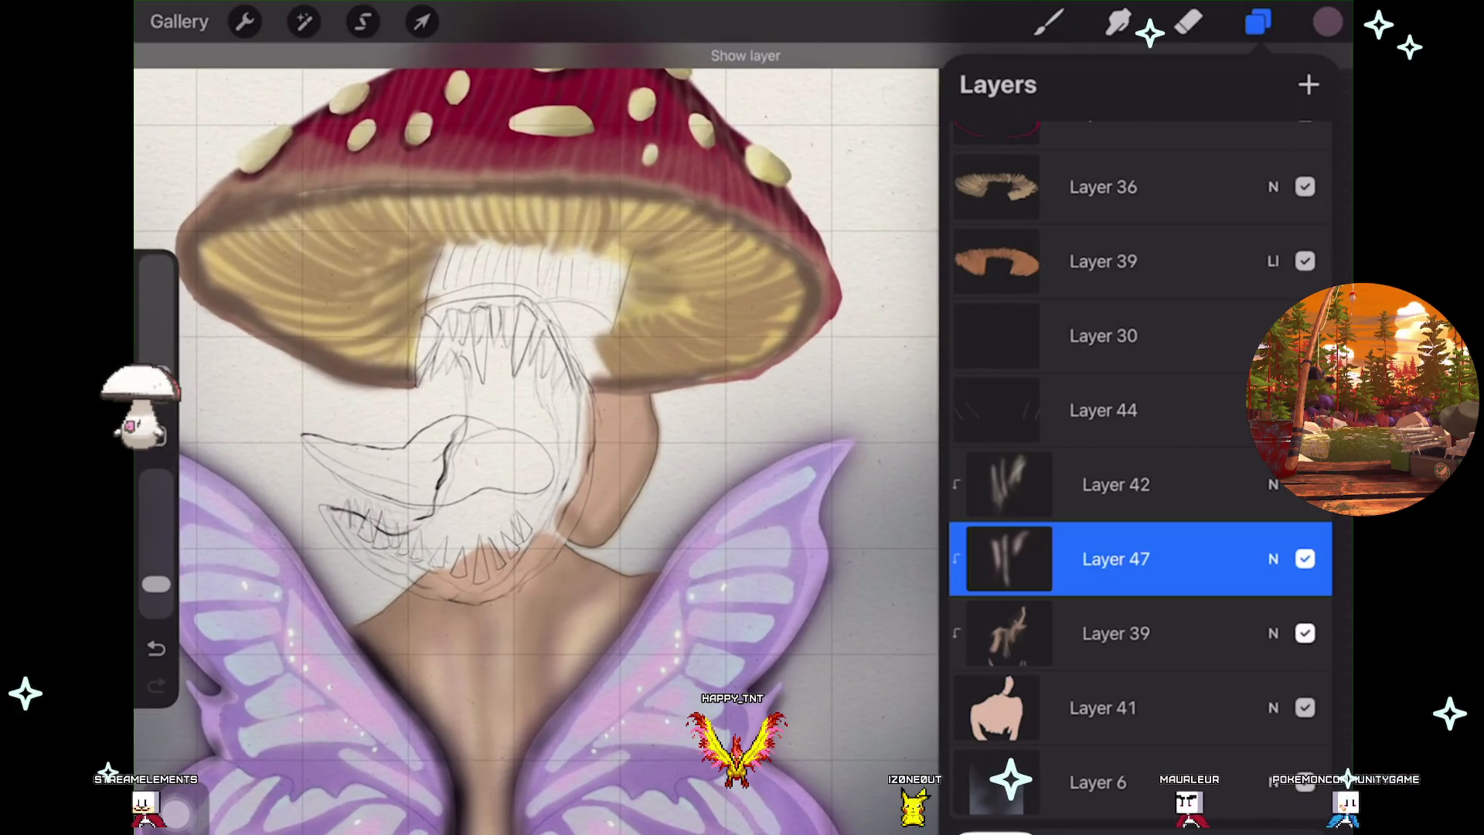
{"action": "left_click", "coordinate": [1305, 633]}
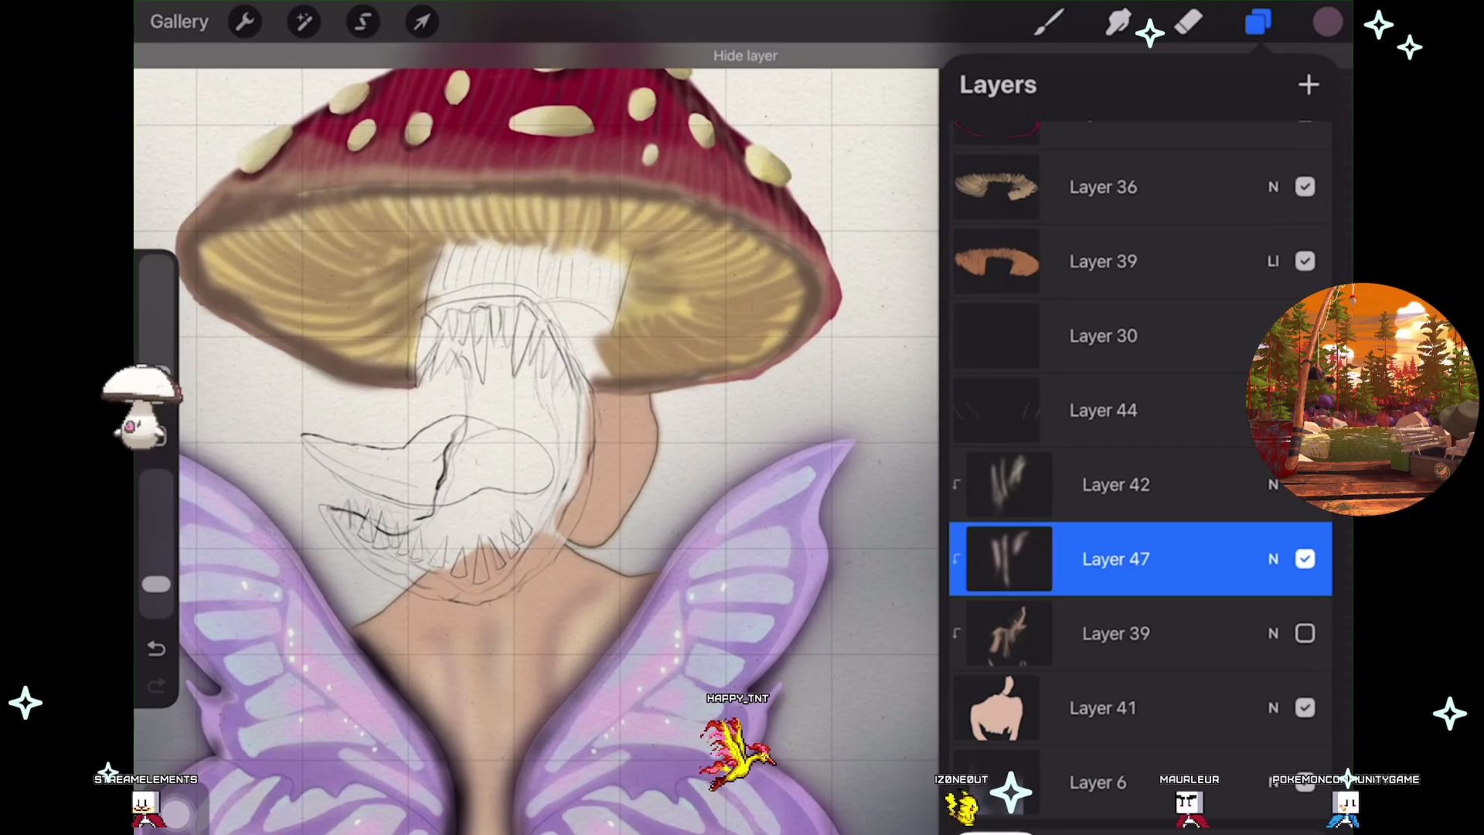
{"action": "left_click", "coordinate": [1305, 633]}
{"action": "left_click", "coordinate": [1116, 633]}
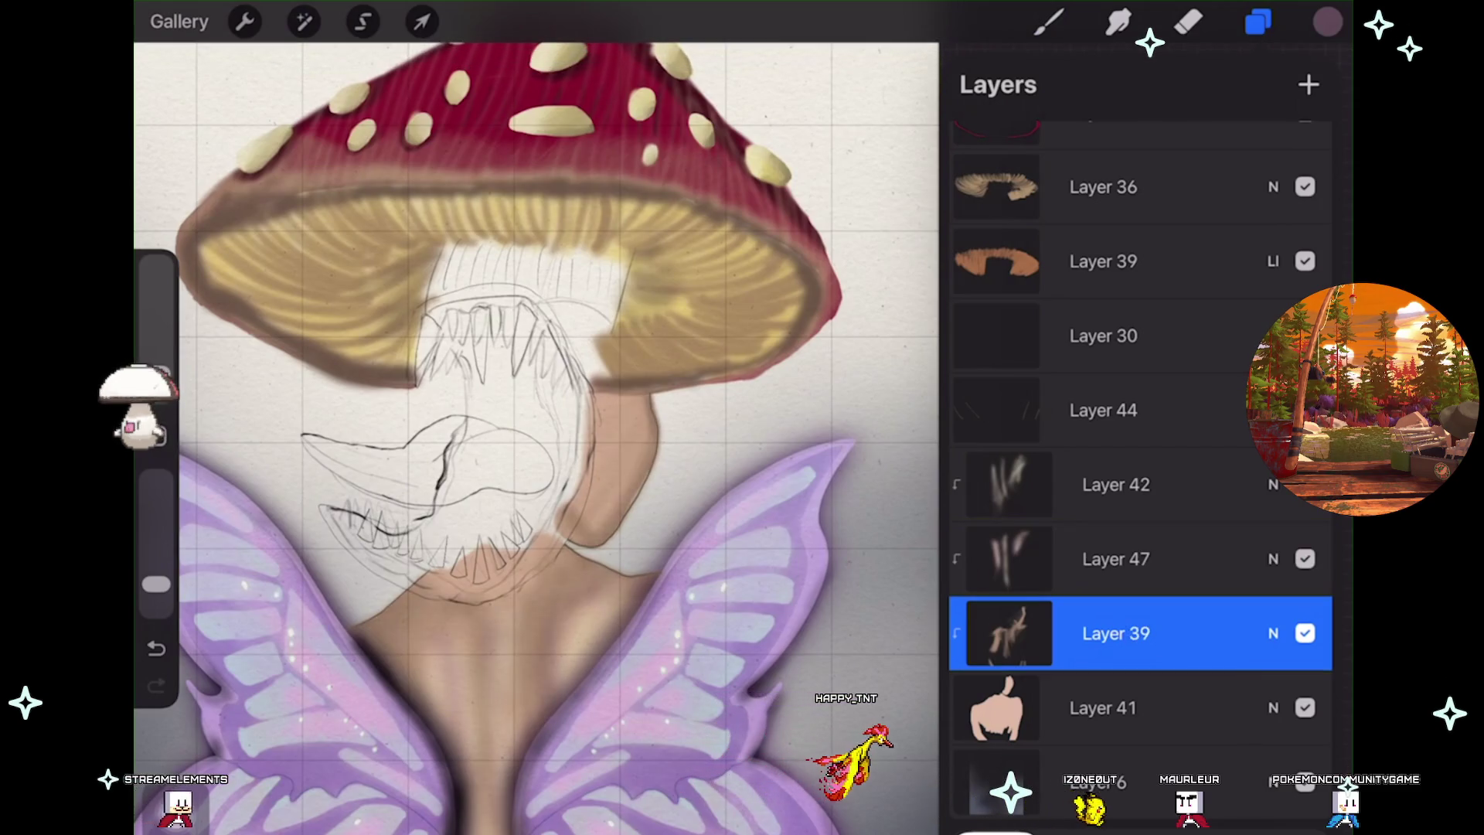
{"action": "left_click", "coordinate": [1117, 22]}
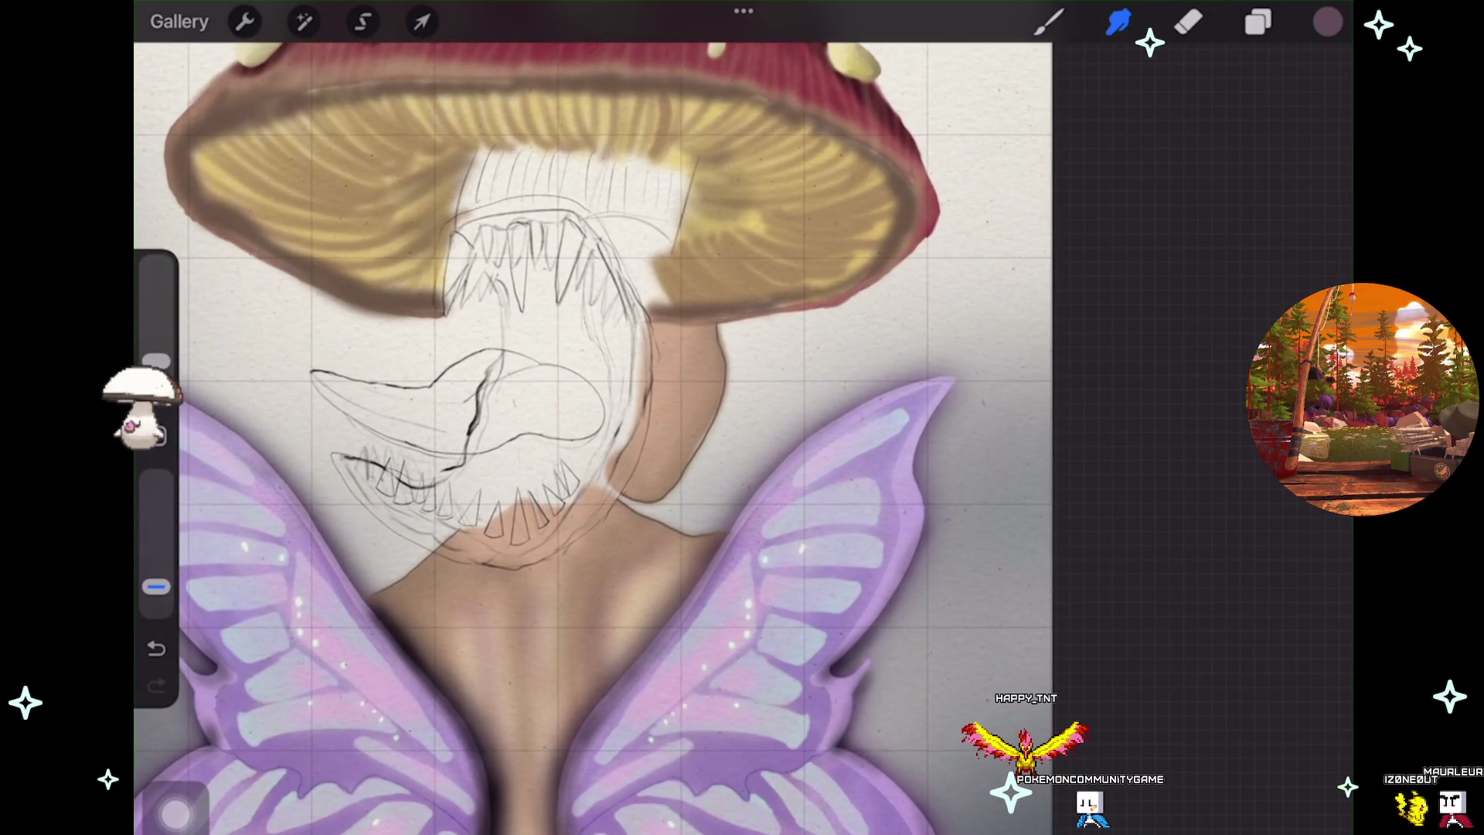
{"action": "key", "text": "ctrl+z"}
{"action": "key", "text": "ctrl+z"}
{"action": "key", "text": "ctrl+shift+z"}
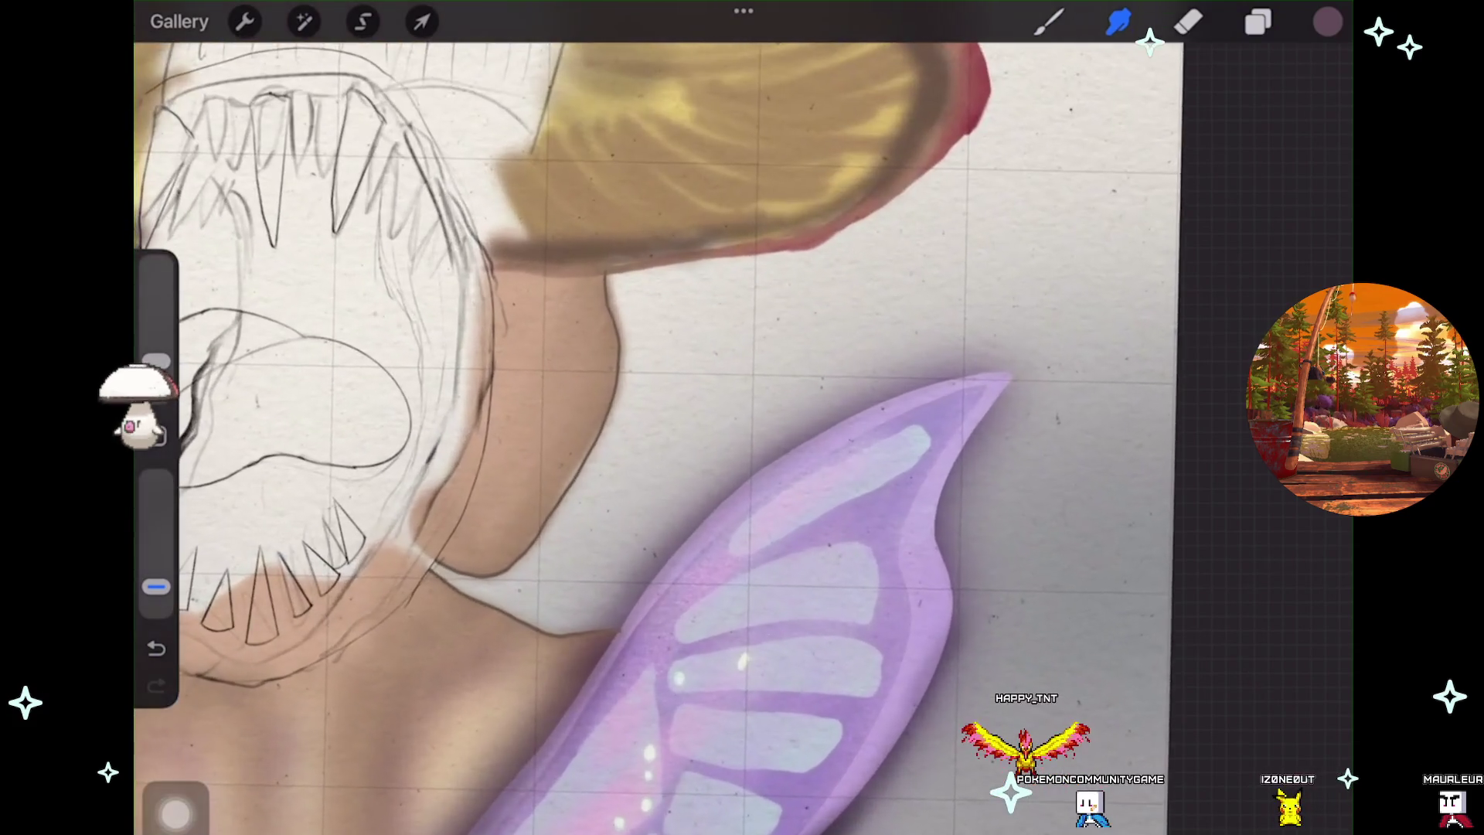
{"action": "key", "text": "ctrl+z"}
{"action": "key", "text": "ctrl+shift+z"}
{"action": "scroll", "coordinate": [594, 418], "scroll_direction": "down", "scroll_amount": 5}
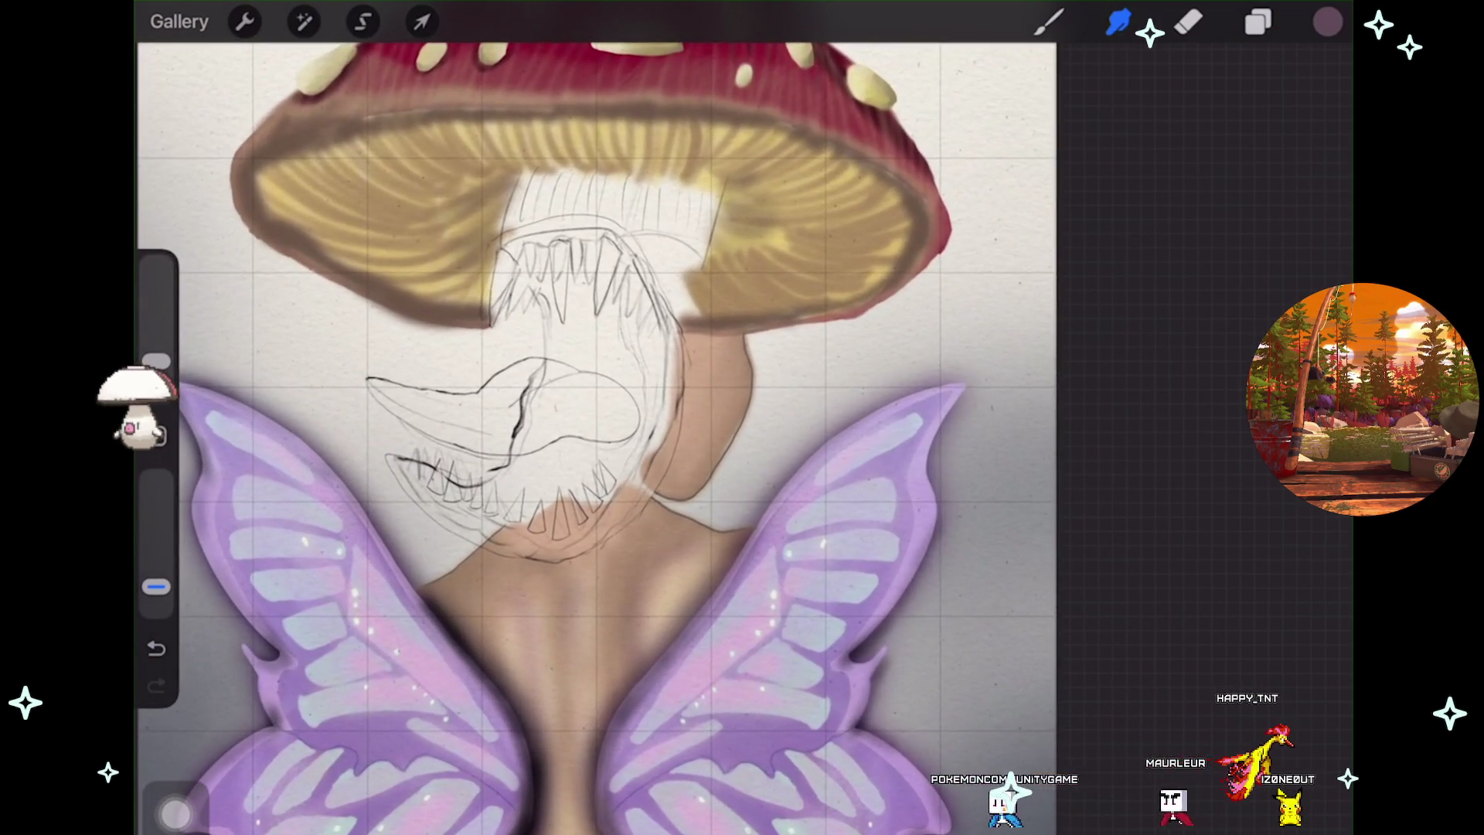
{"action": "scroll", "coordinate": [618, 541], "scroll_direction": "up", "scroll_amount": 2}
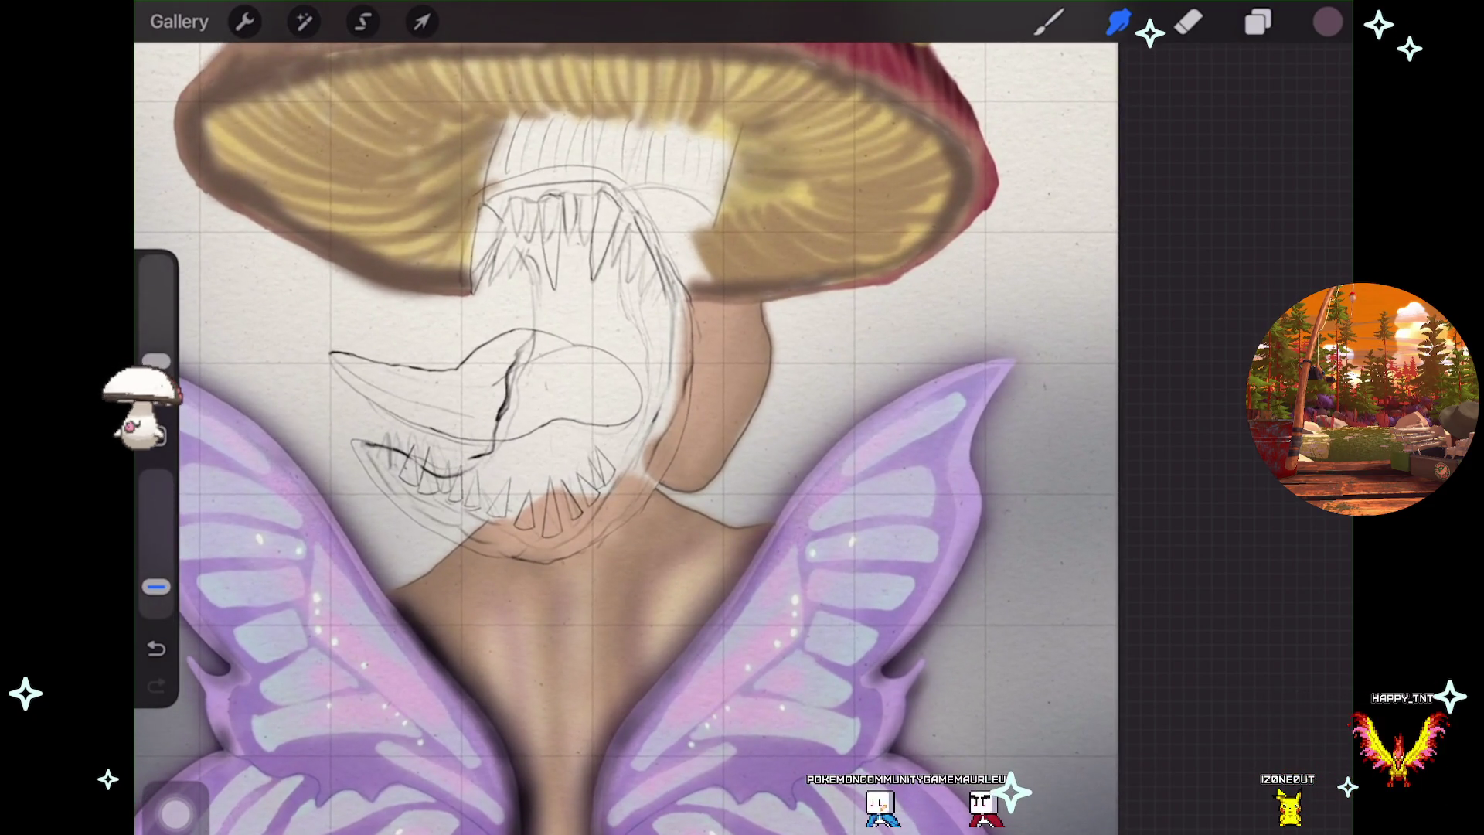
{"action": "scroll", "coordinate": [619, 433], "scroll_direction": "down", "scroll_amount": 5}
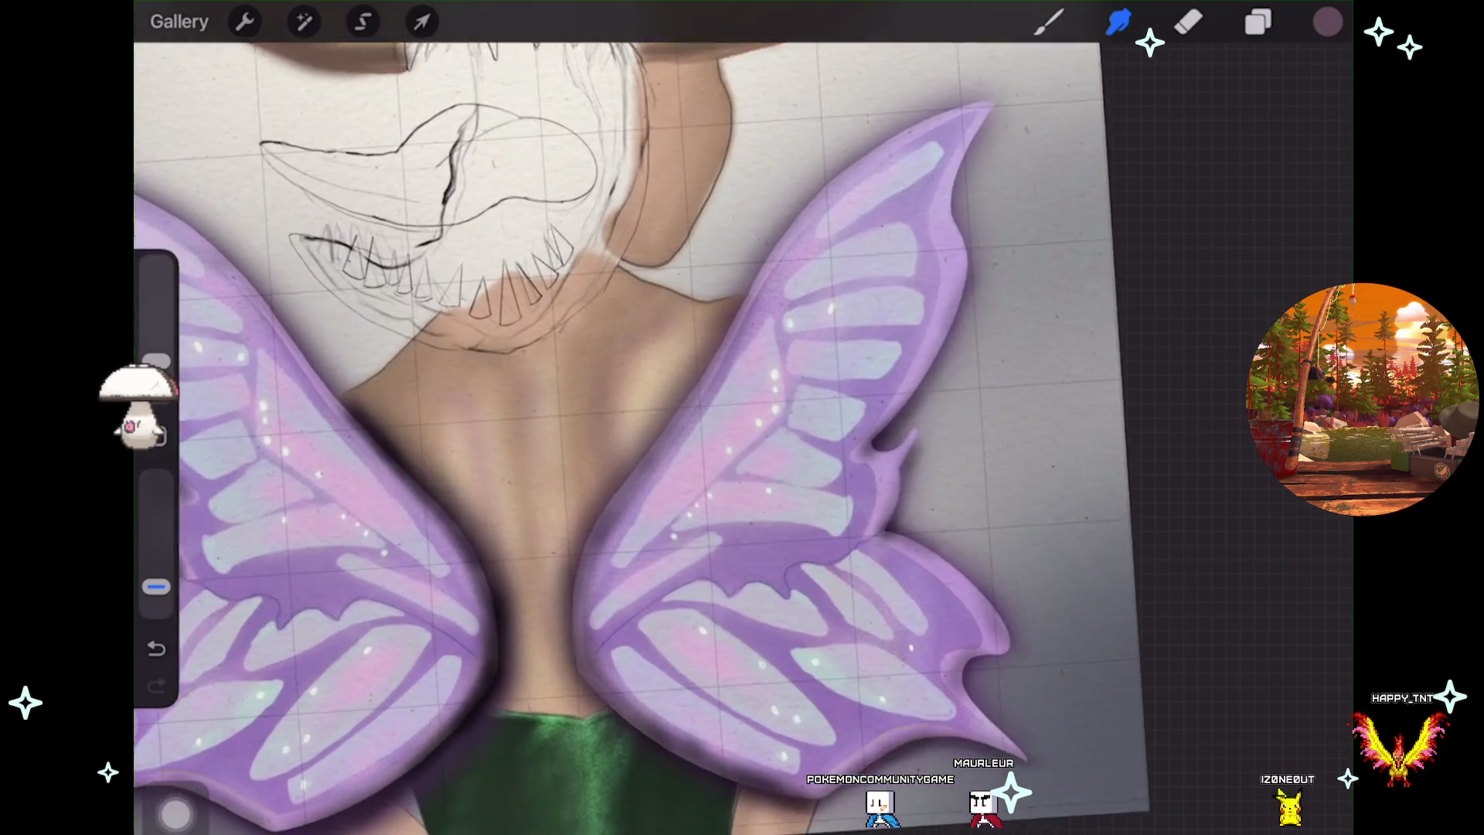
{"action": "scroll", "coordinate": [618, 433], "scroll_direction": "right", "scroll_amount": 2}
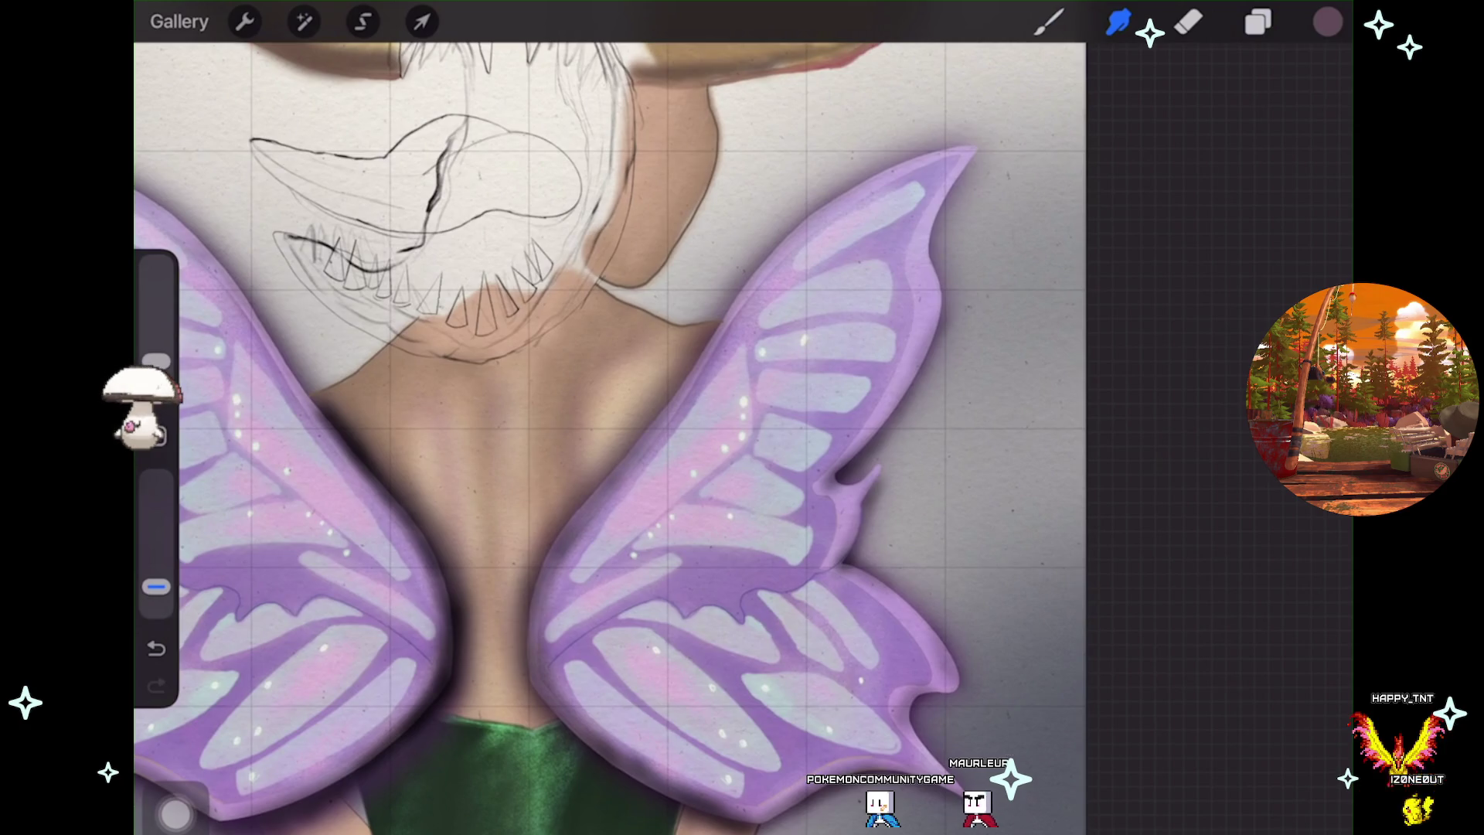
{"action": "scroll", "coordinate": [611, 433], "scroll_direction": "up", "scroll_amount": 5}
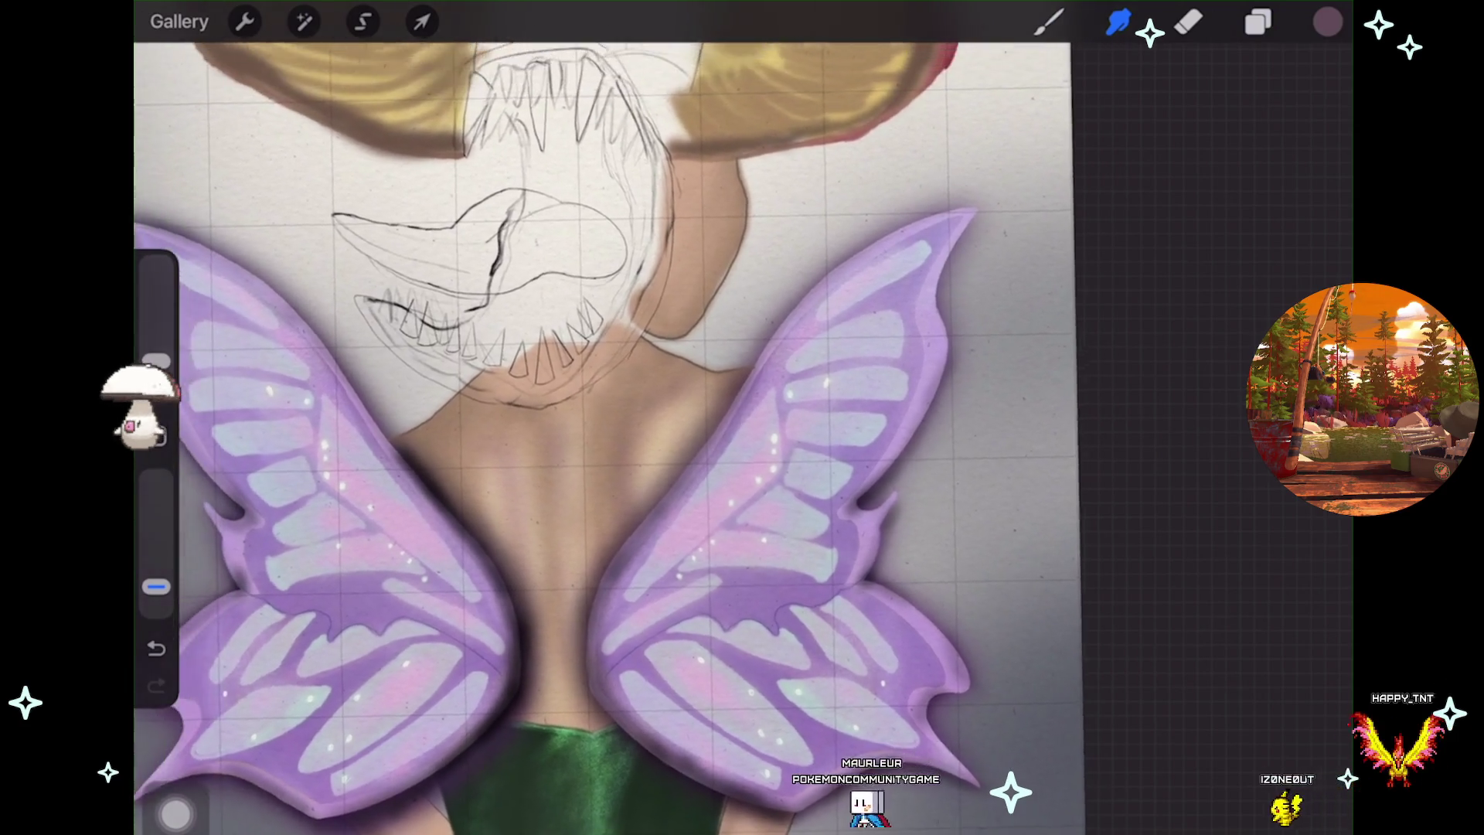
{"action": "scroll", "coordinate": [610, 433], "scroll_direction": "up", "scroll_amount": 2}
{"action": "scroll", "coordinate": [611, 433], "scroll_direction": "up", "scroll_amount": 2}
{"action": "scroll", "coordinate": [611, 433], "scroll_direction": "up", "scroll_amount": 2}
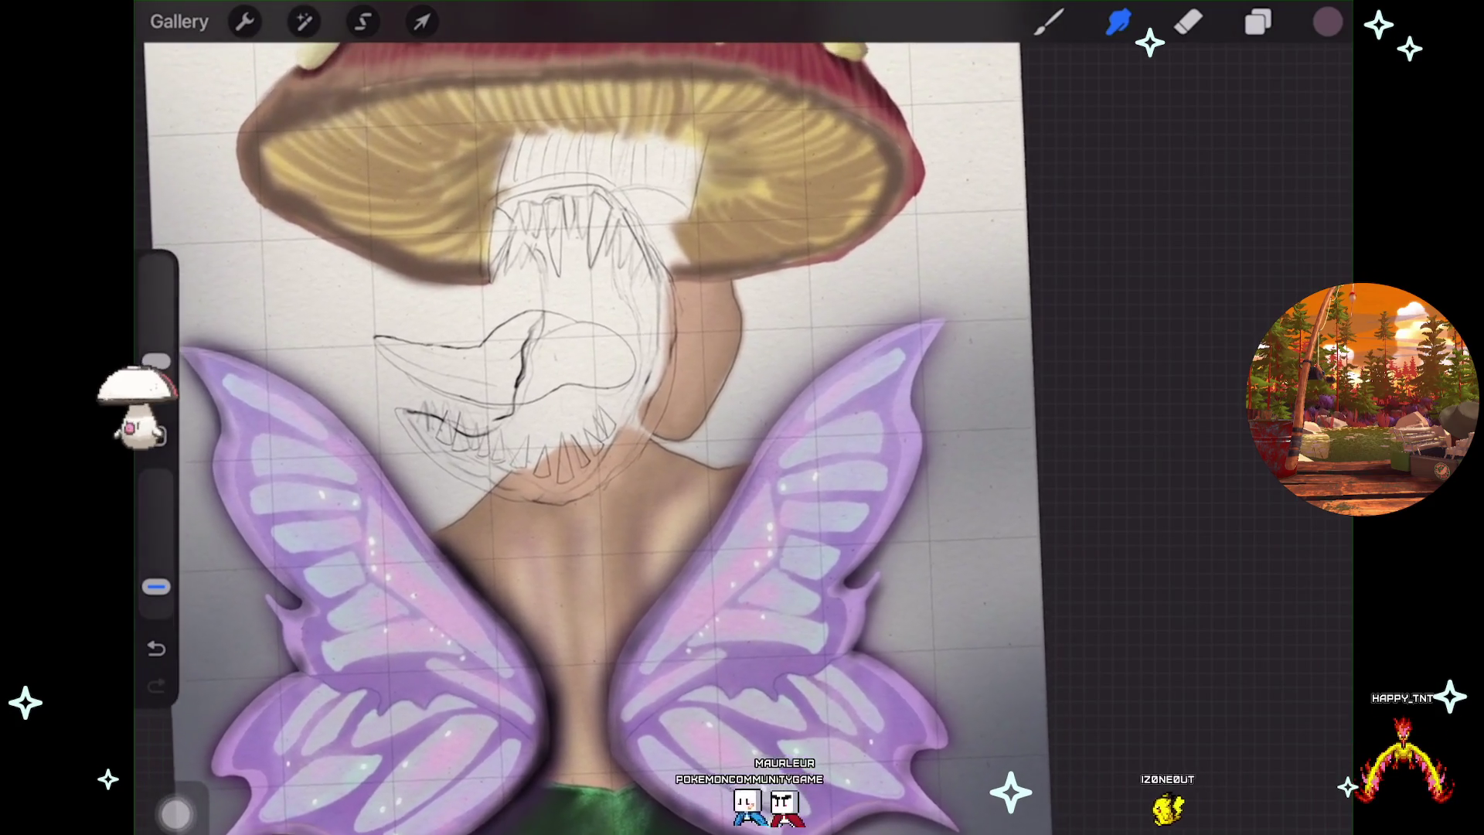
{"action": "scroll", "coordinate": [611, 433], "scroll_direction": "up", "scroll_amount": 2}
{"action": "scroll", "coordinate": [541, 433], "scroll_direction": "up", "scroll_amount": 2}
{"action": "scroll", "coordinate": [542, 433], "scroll_direction": "up", "scroll_amount": 2}
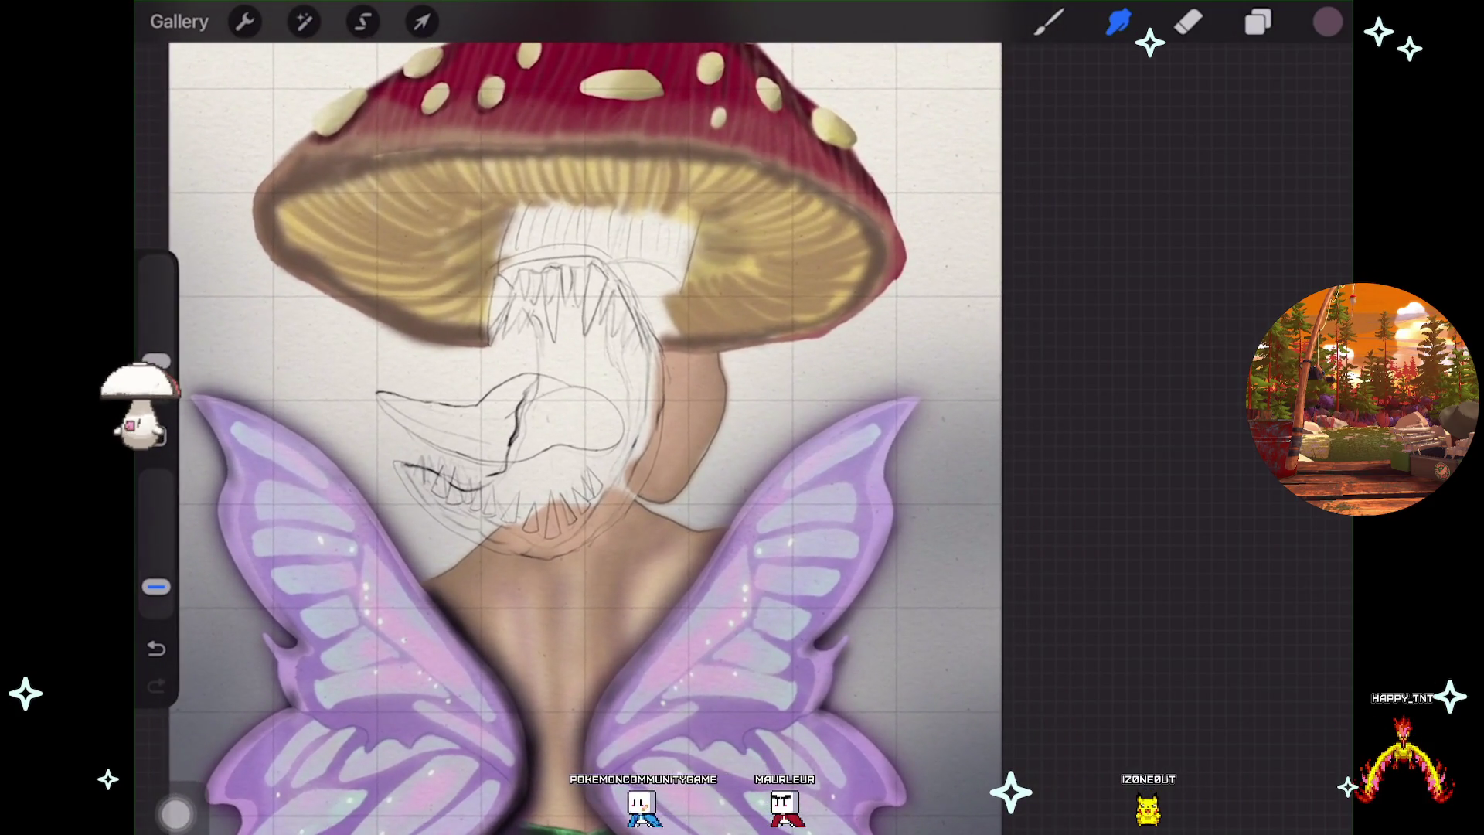
{"action": "scroll", "coordinate": [541, 432], "scroll_direction": "up", "scroll_amount": 2}
{"action": "scroll", "coordinate": [541, 433], "scroll_direction": "up", "scroll_amount": 2}
{"action": "left_click", "coordinate": [1258, 23]}
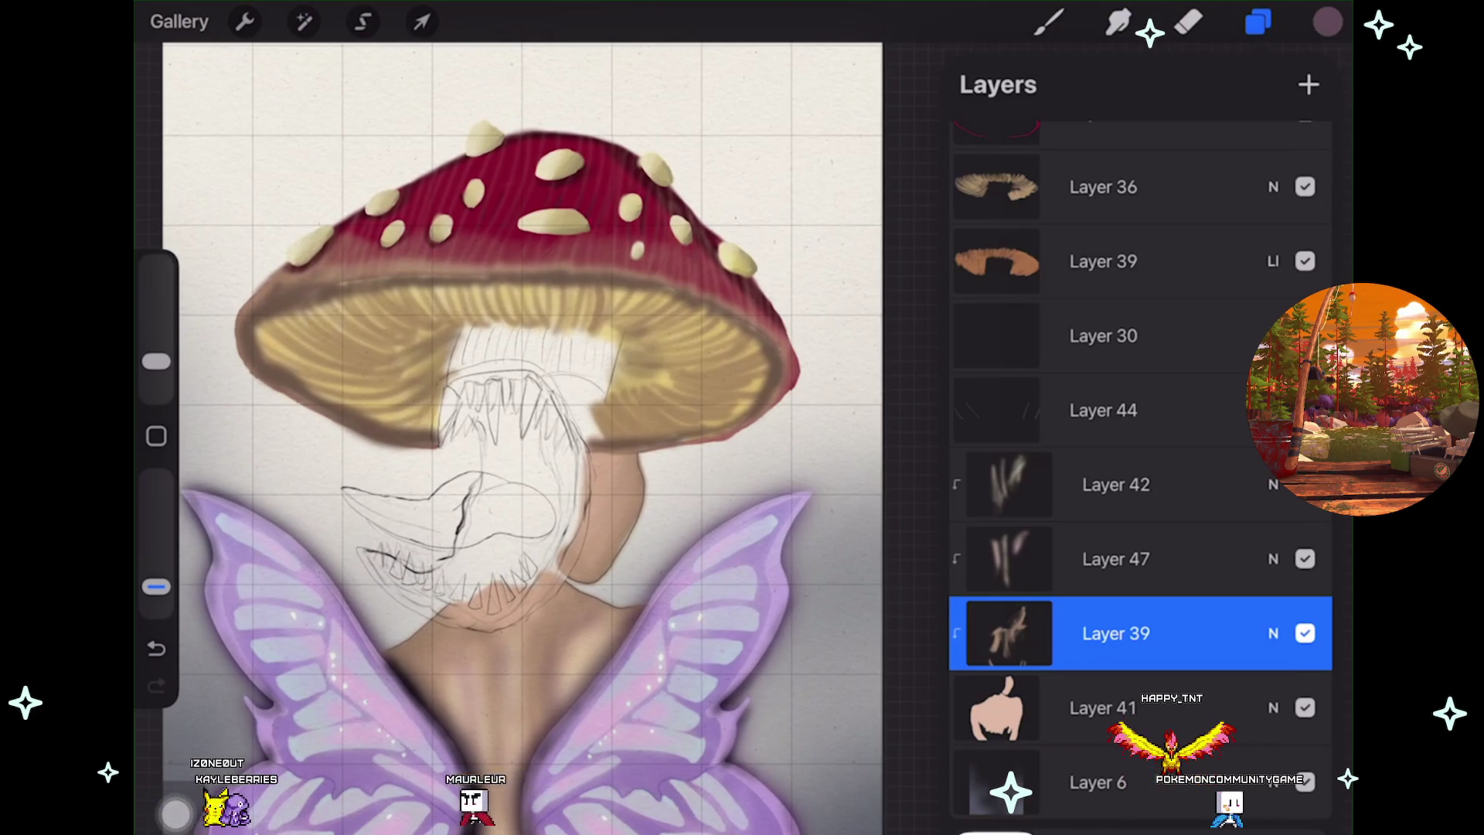
{"action": "left_click", "coordinate": [1304, 411]}
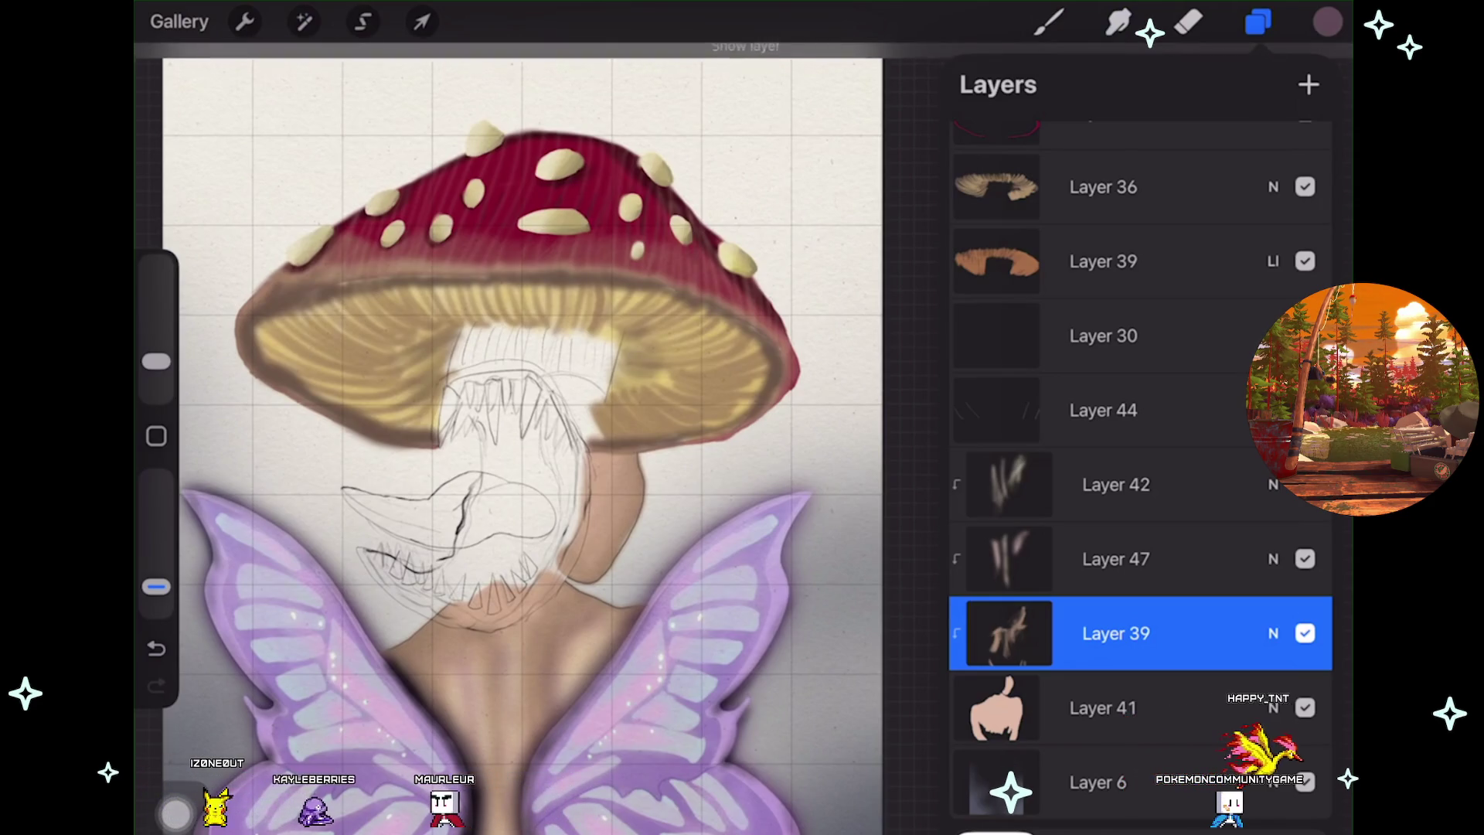
{"action": "scroll", "coordinate": [1140, 464], "scroll_direction": "up", "scroll_amount": 4}
{"action": "scroll", "coordinate": [1141, 464], "scroll_direction": "up", "scroll_amount": 3}
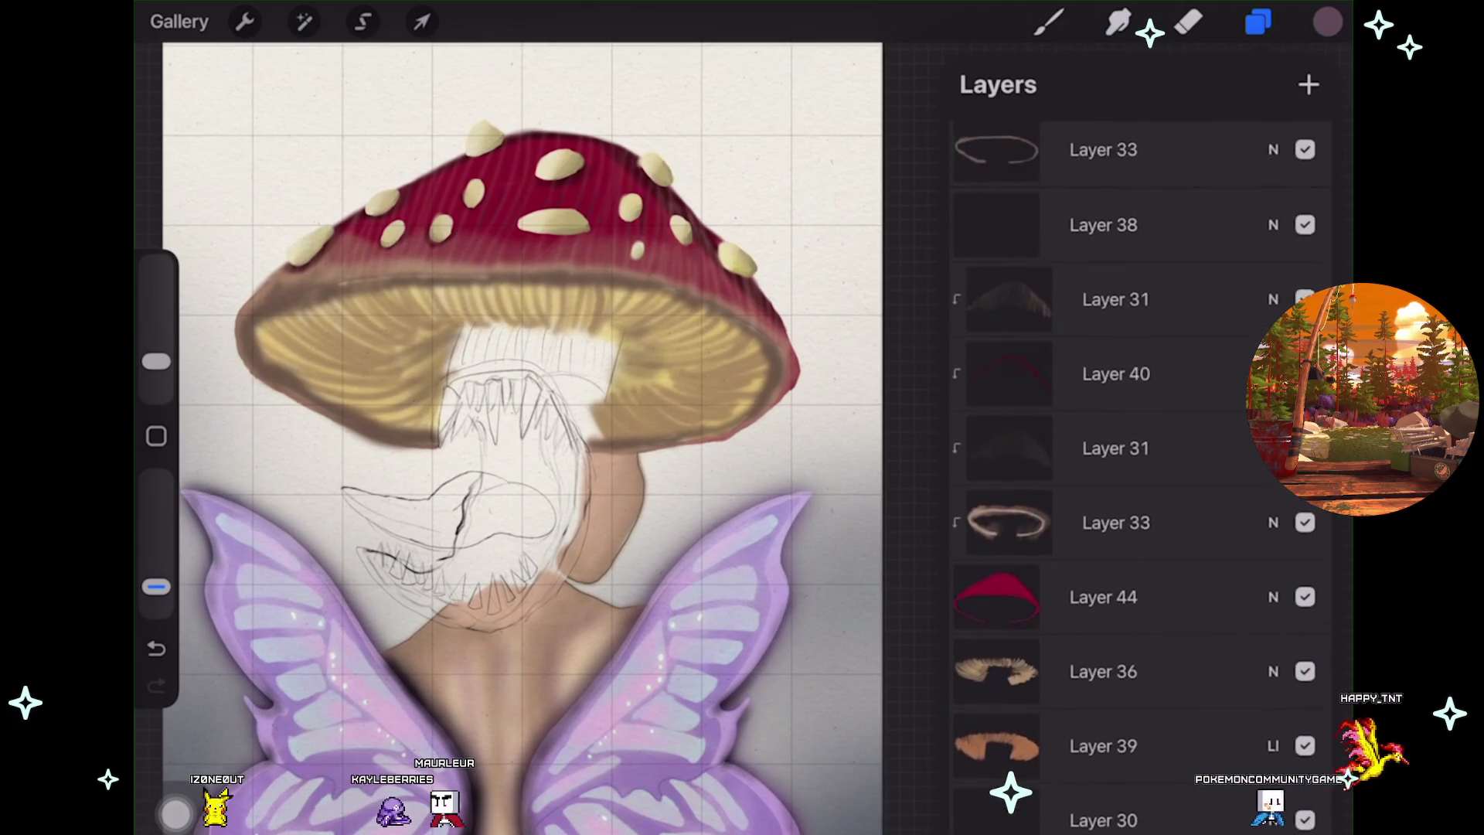
{"action": "scroll", "coordinate": [1141, 464], "scroll_direction": "up", "scroll_amount": 2}
{"action": "left_click", "coordinate": [1305, 464]}
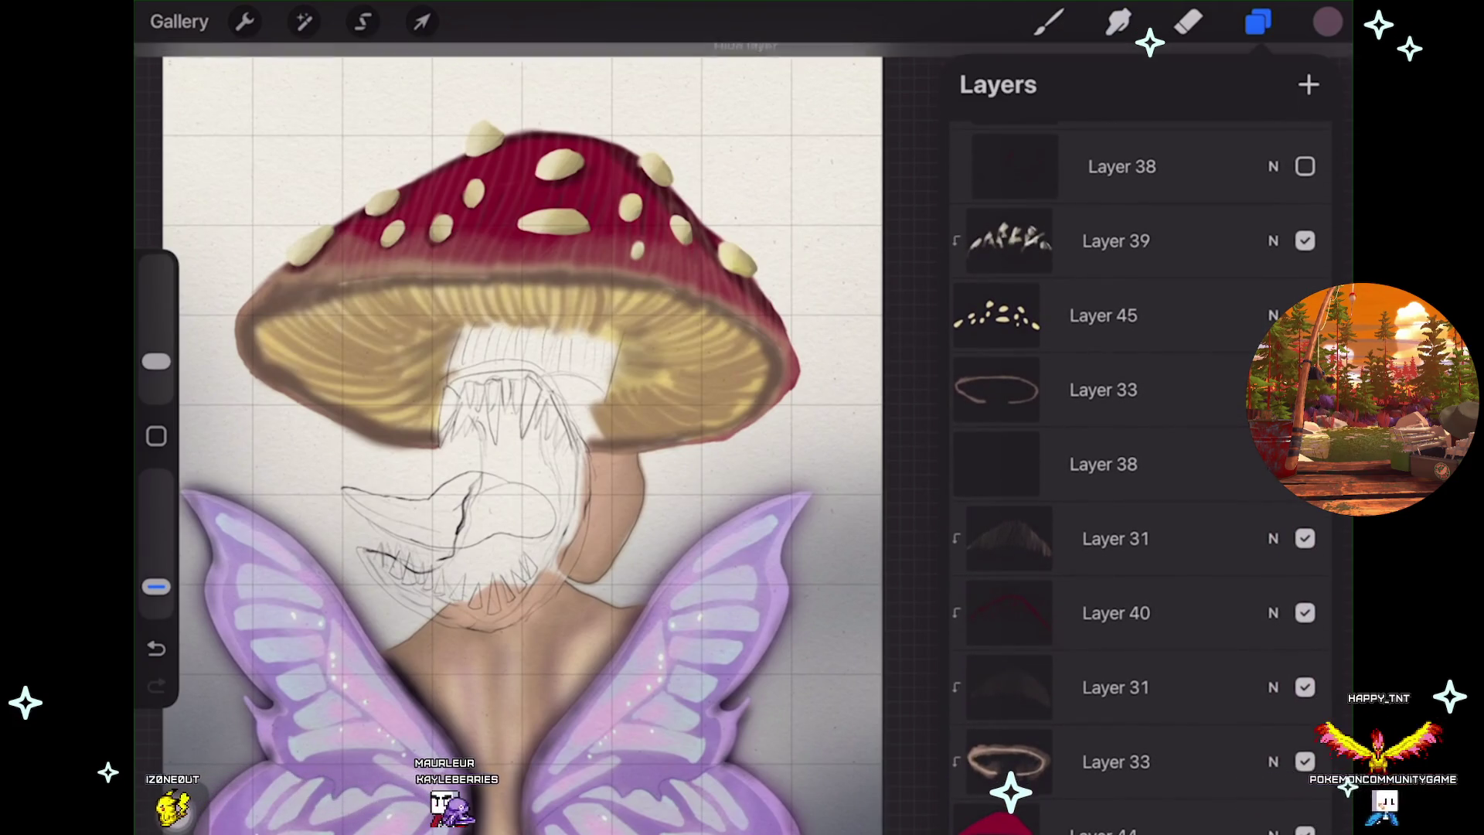
{"action": "left_click", "coordinate": [1305, 390]}
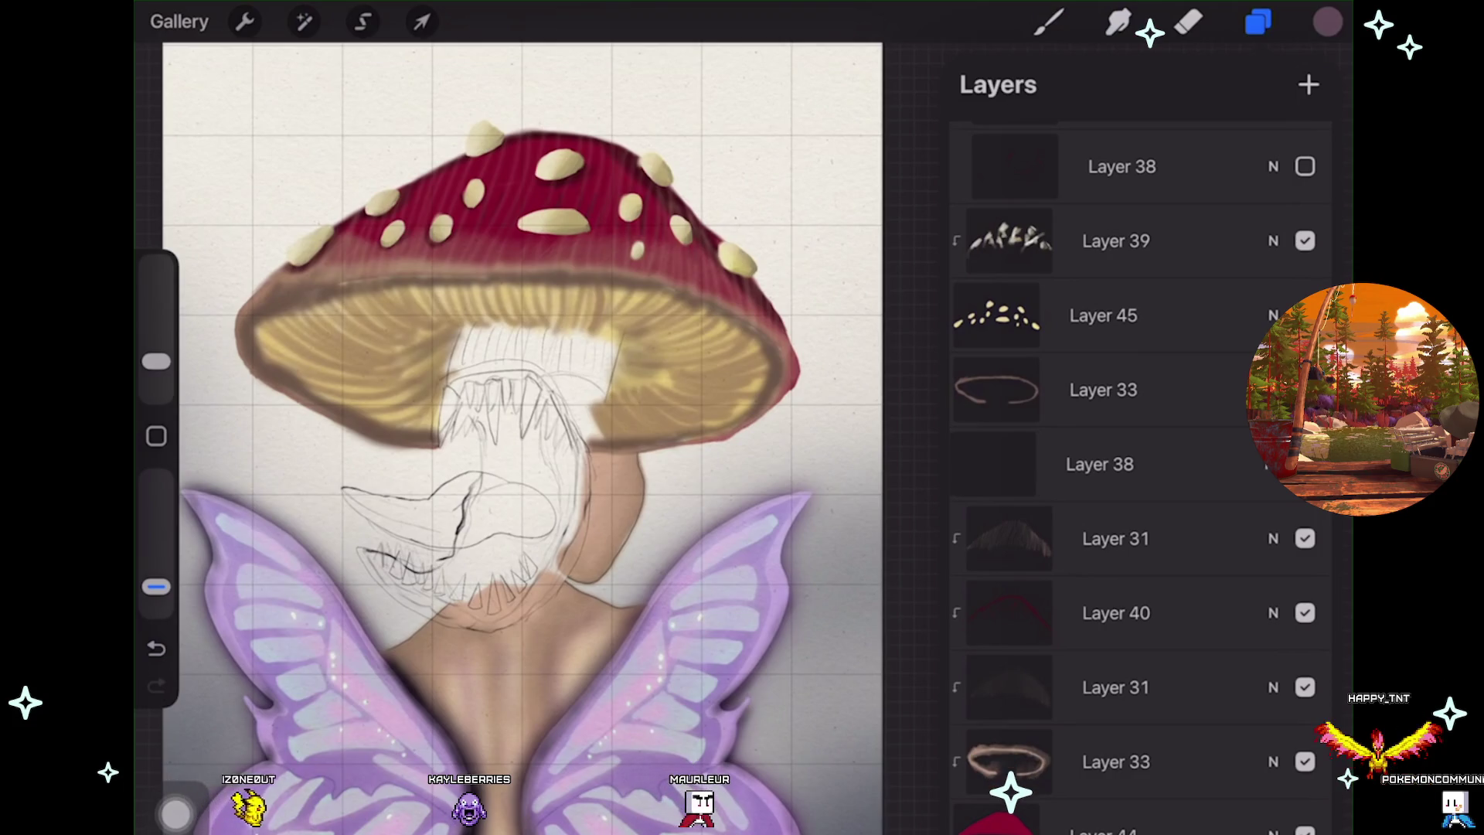
{"action": "left_click", "coordinate": [1104, 464]}
{"action": "left_click", "coordinate": [1305, 464]}
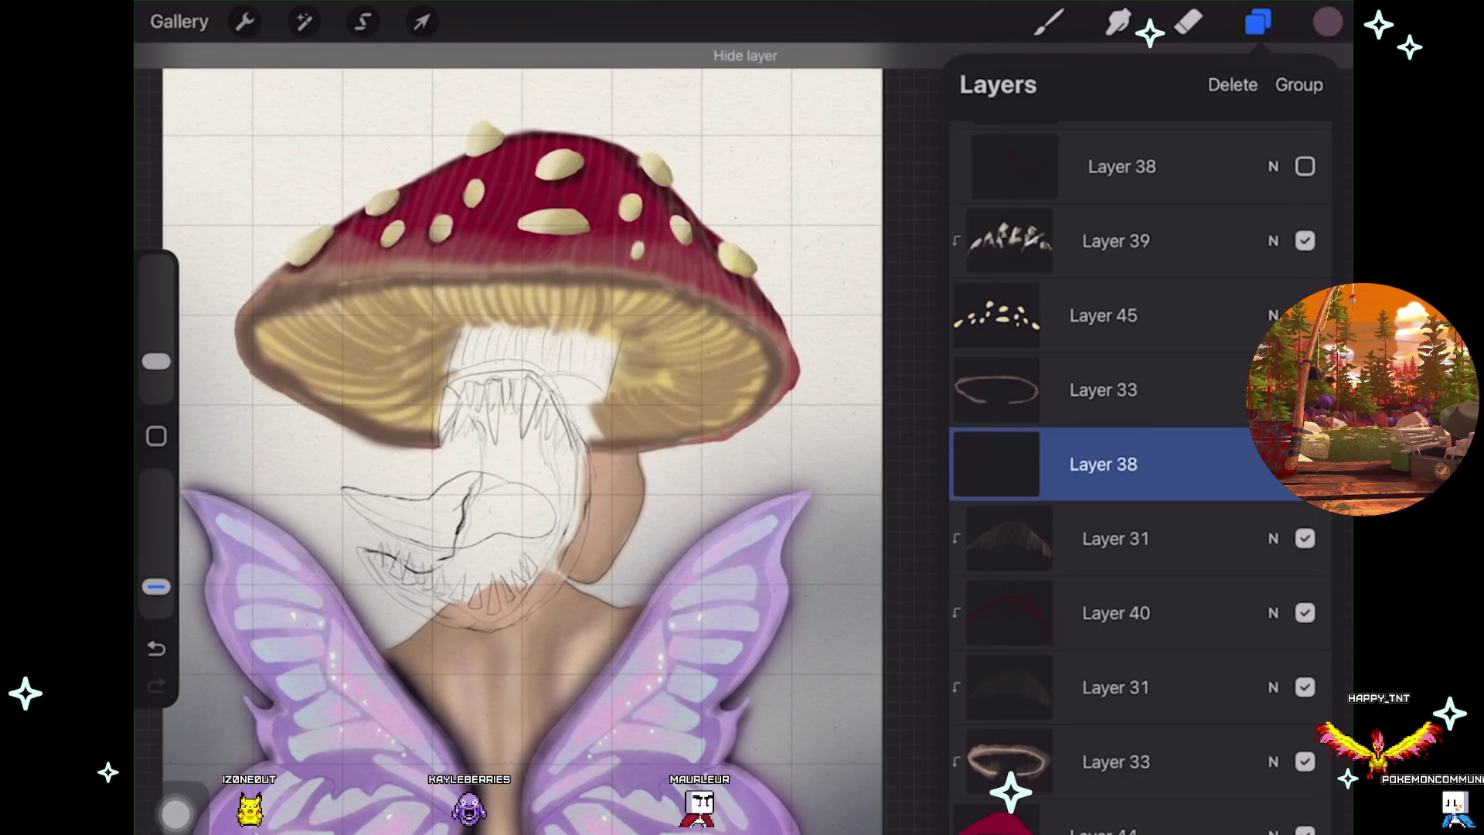
{"action": "left_click", "coordinate": [1116, 539]}
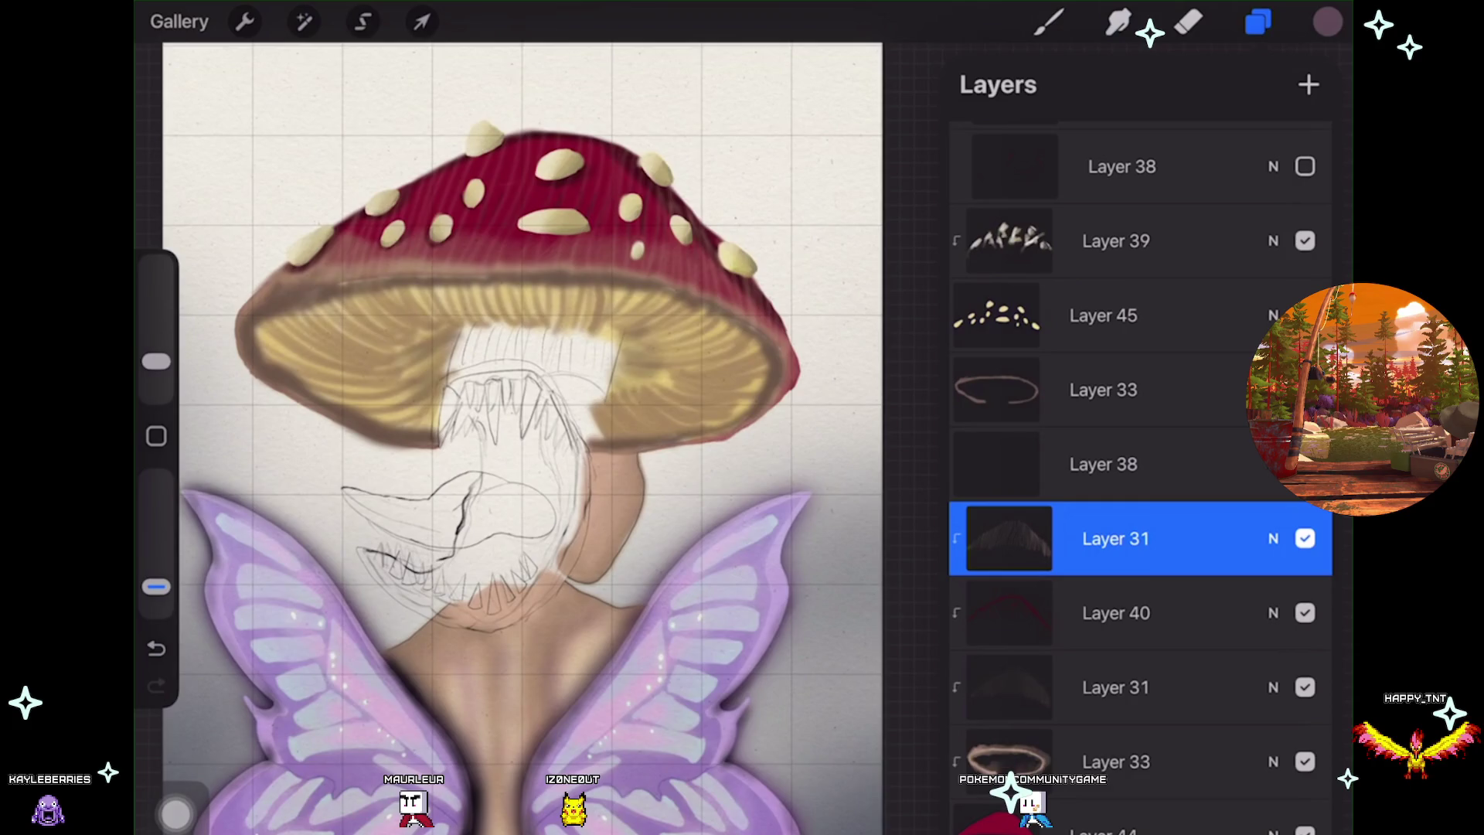
{"action": "scroll", "coordinate": [534, 433], "scroll_direction": "up", "scroll_amount": 5}
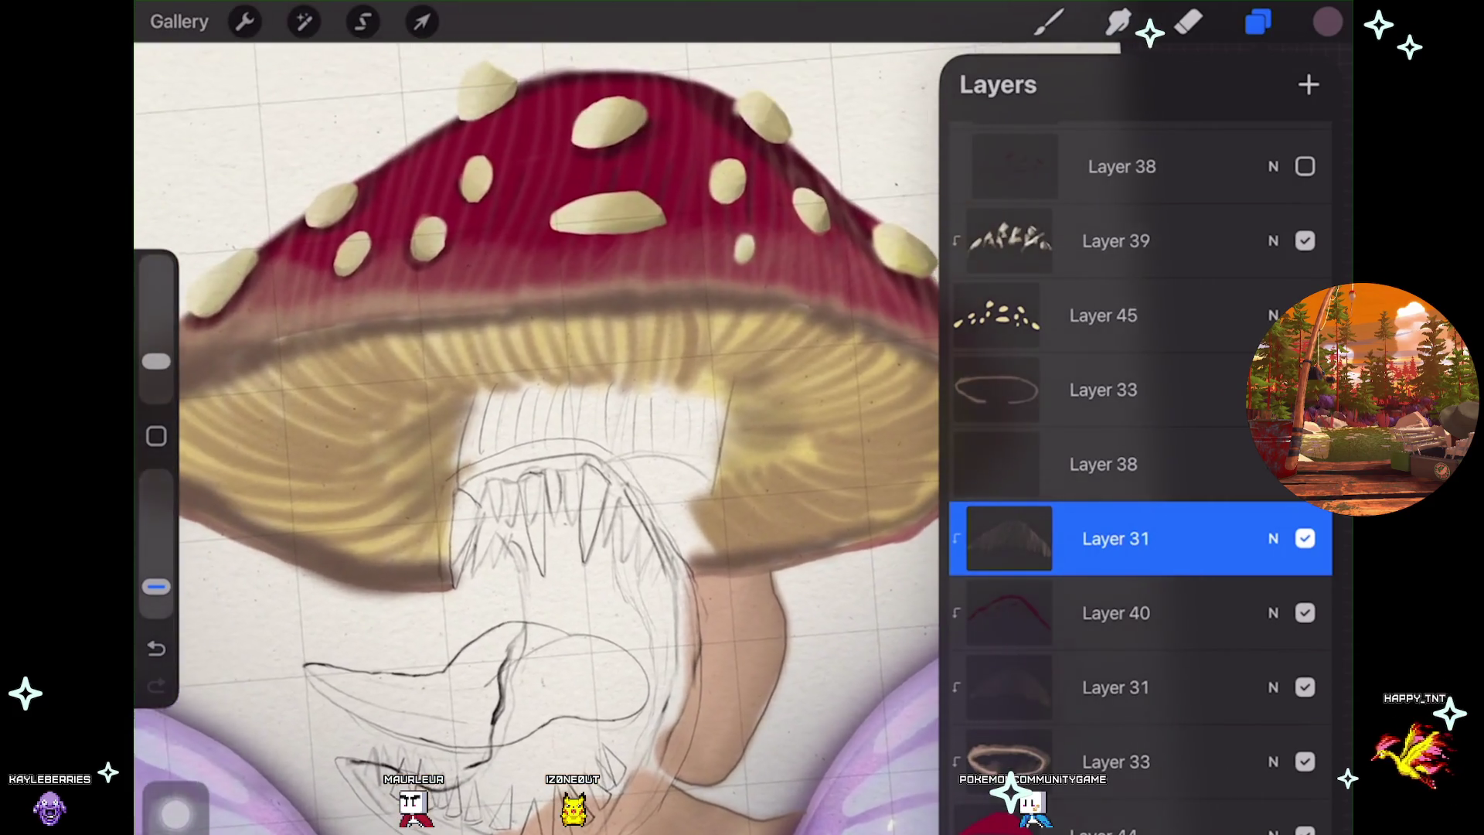
{"action": "scroll", "coordinate": [533, 433], "scroll_direction": "down", "scroll_amount": 3}
{"action": "scroll", "coordinate": [387, 402], "scroll_direction": "up", "scroll_amount": 5}
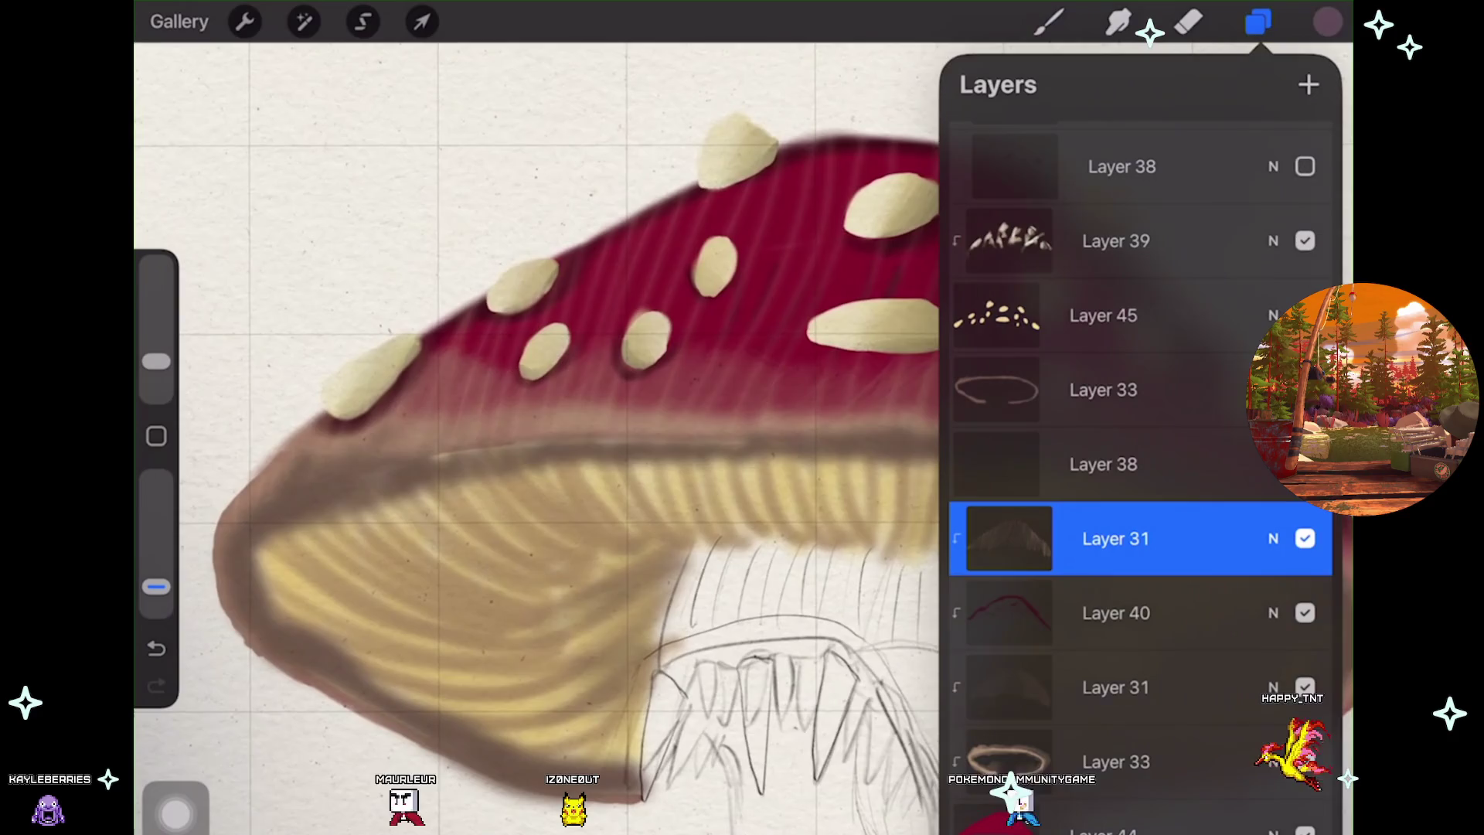
{"action": "left_click", "coordinate": [1305, 539]}
{"action": "left_click", "coordinate": [1305, 539]}
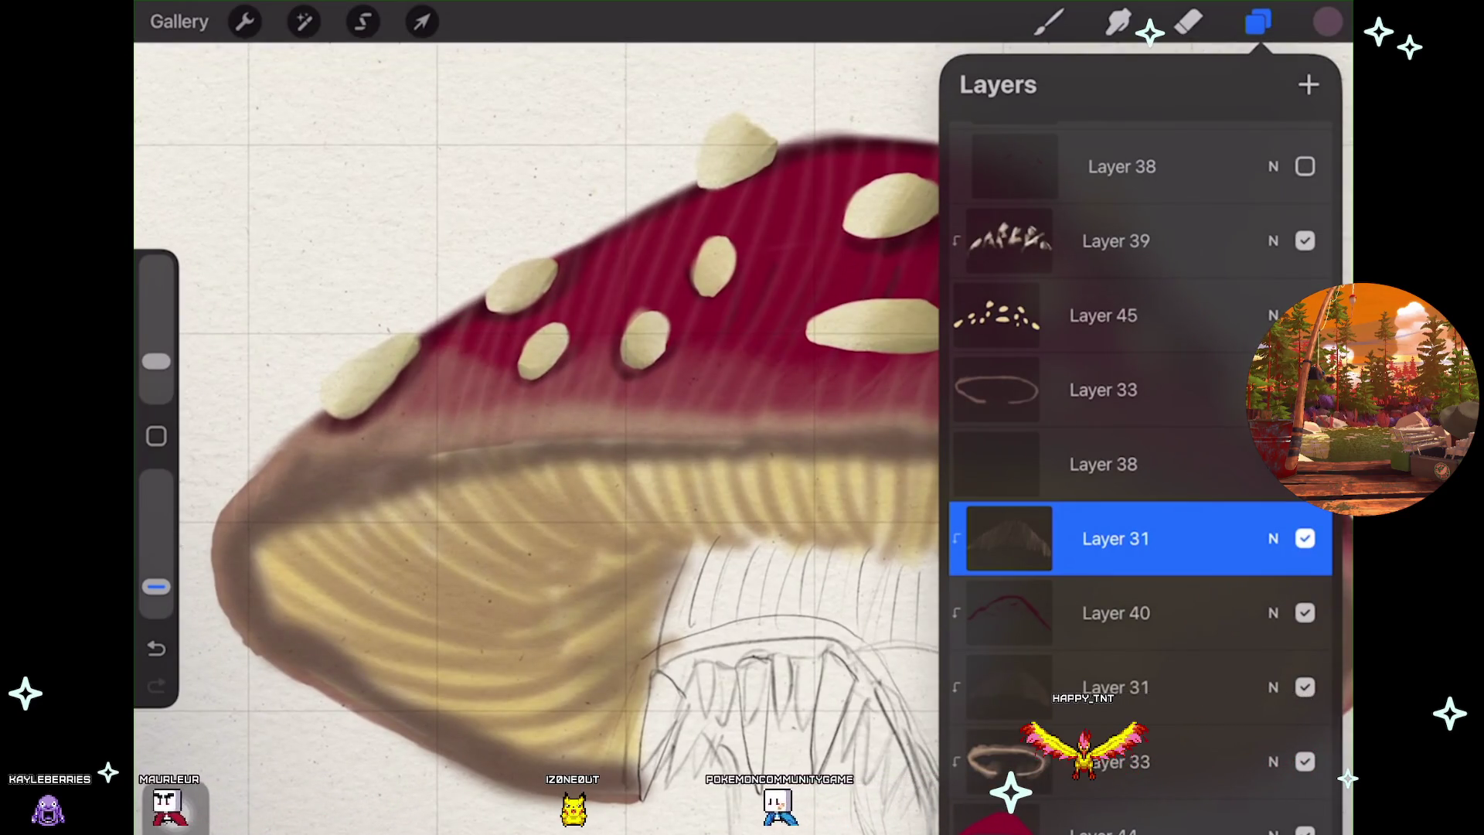
{"action": "left_click", "coordinate": [1305, 614]}
{"action": "left_click", "coordinate": [1305, 613]}
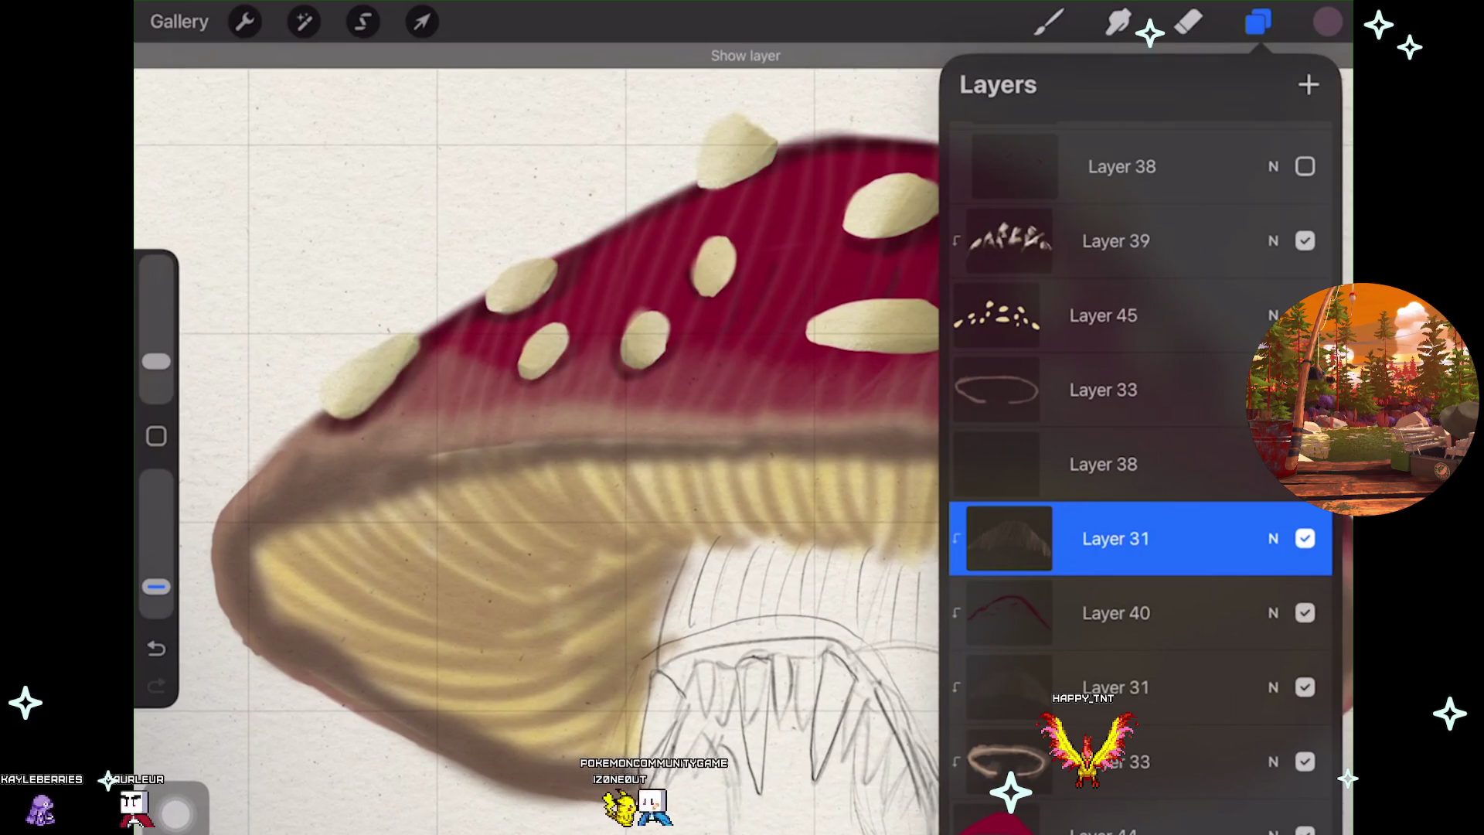
{"action": "scroll", "coordinate": [542, 433], "scroll_direction": "down", "scroll_amount": 3}
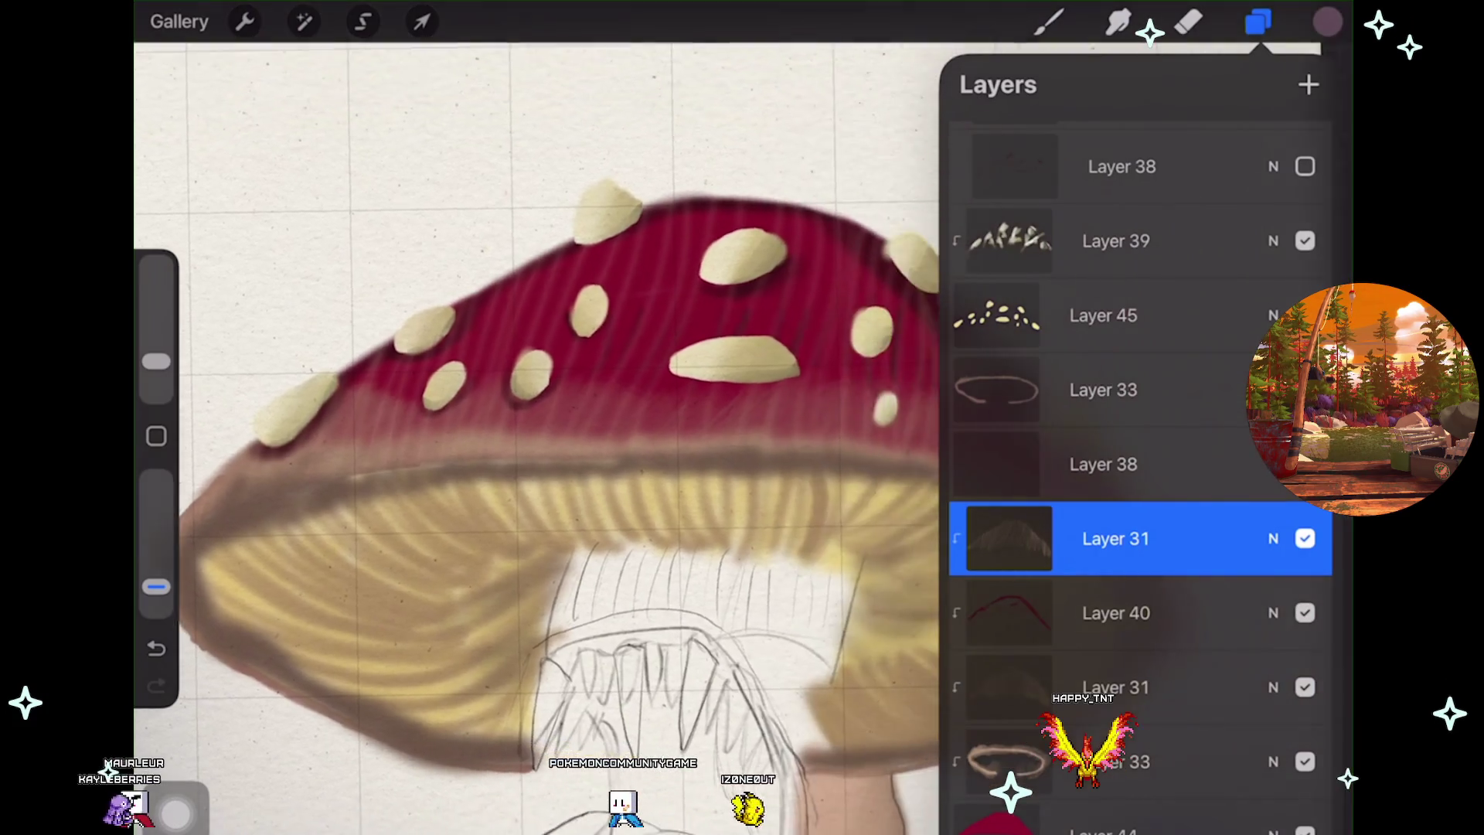
Select Layer 40, choose a dark maroon, and return to the brush with the layers list closed
{"action": "left_click", "coordinate": [1137, 613]}
{"action": "left_click", "coordinate": [1327, 22]}
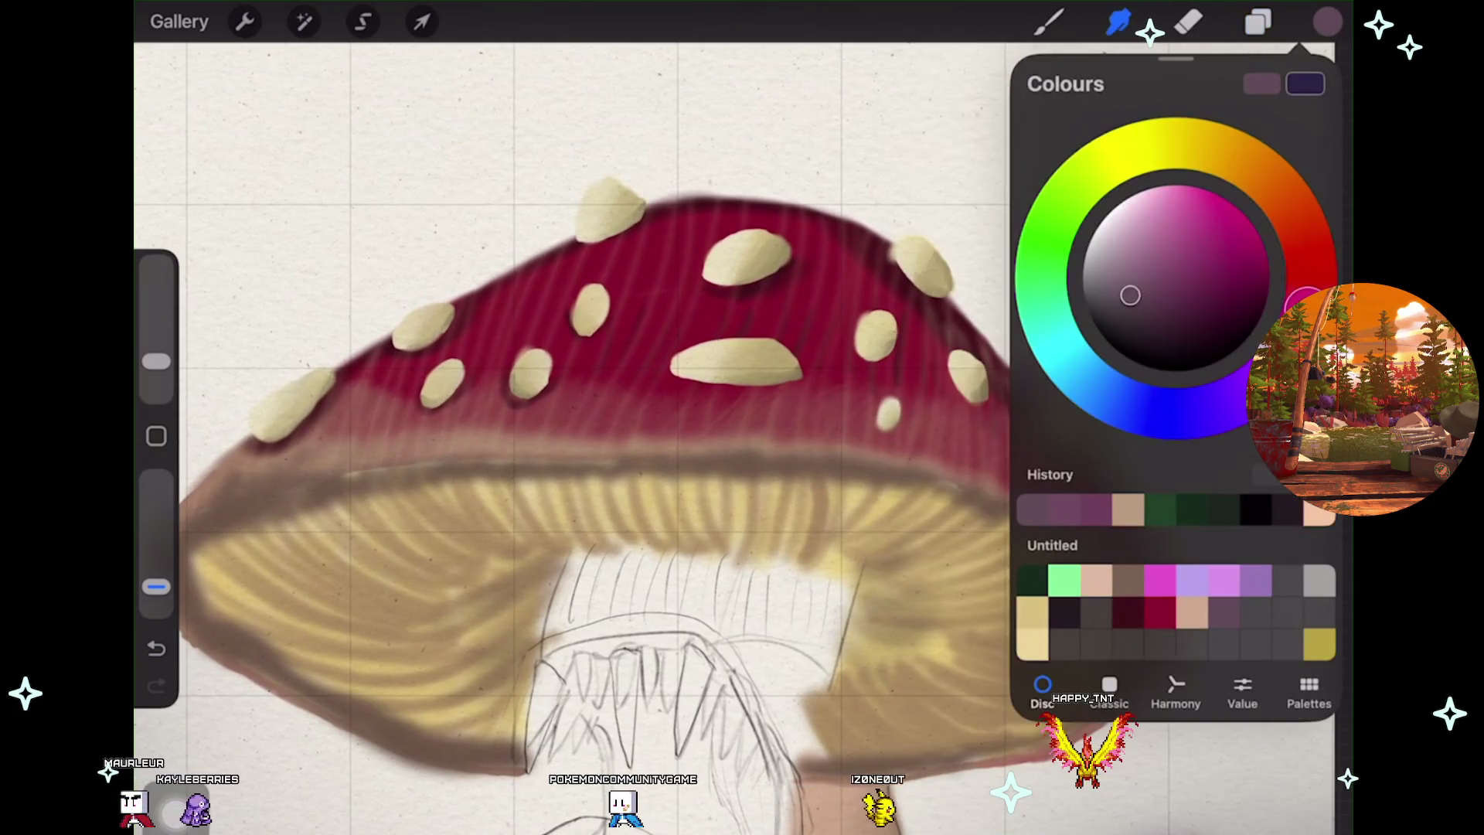
{"action": "left_click", "coordinate": [1129, 613]}
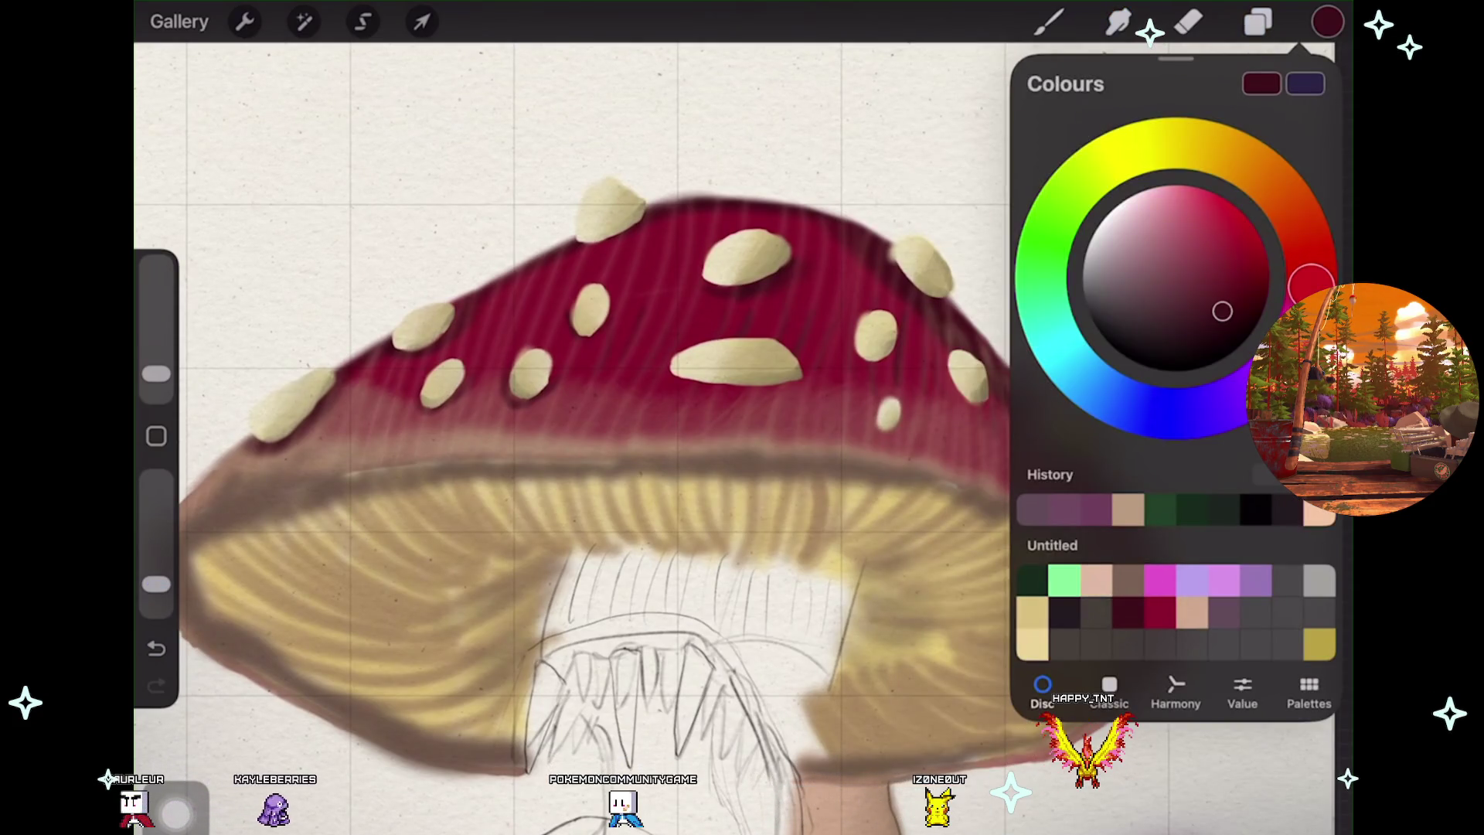
{"action": "left_click", "coordinate": [1259, 22]}
{"action": "left_click", "coordinate": [1258, 21]}
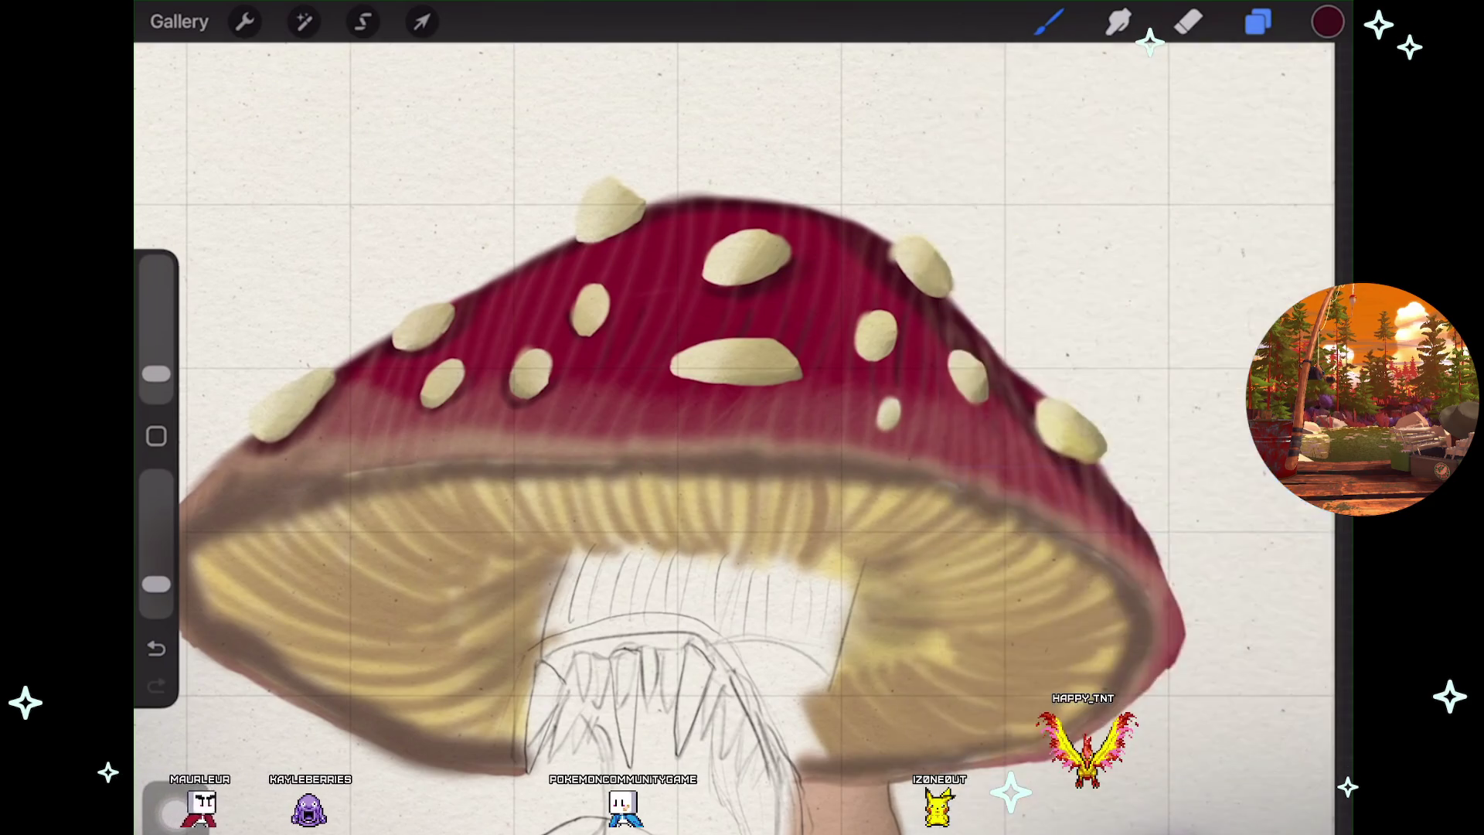
Undo the last stroke on the red spotted cap
{"action": "scroll", "coordinate": [742, 386], "scroll_direction": "up", "scroll_amount": 3}
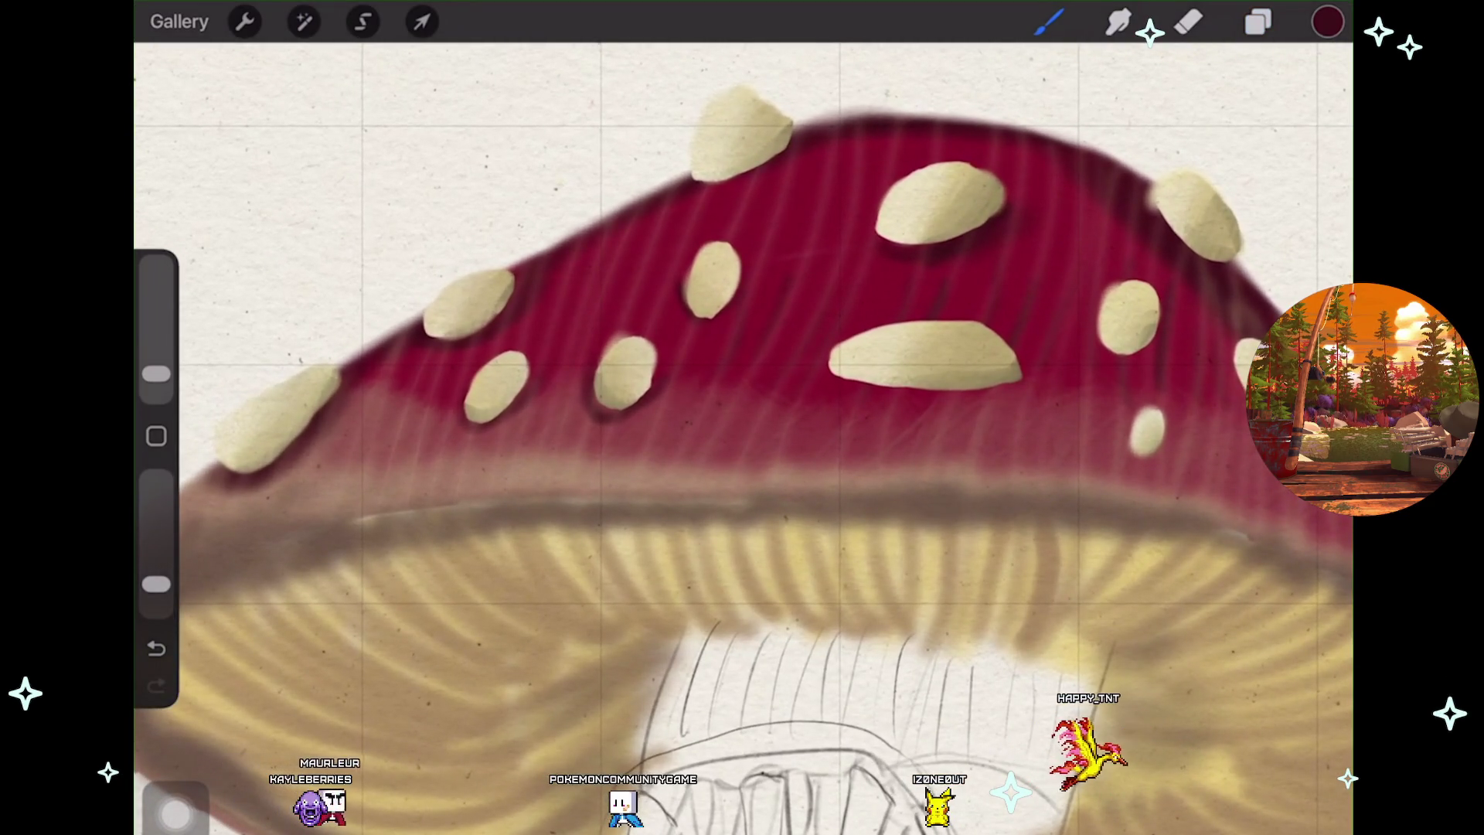
{"action": "key", "text": "ctrl+z"}
{"action": "scroll", "coordinate": [742, 417], "scroll_direction": "down", "scroll_amount": 1}
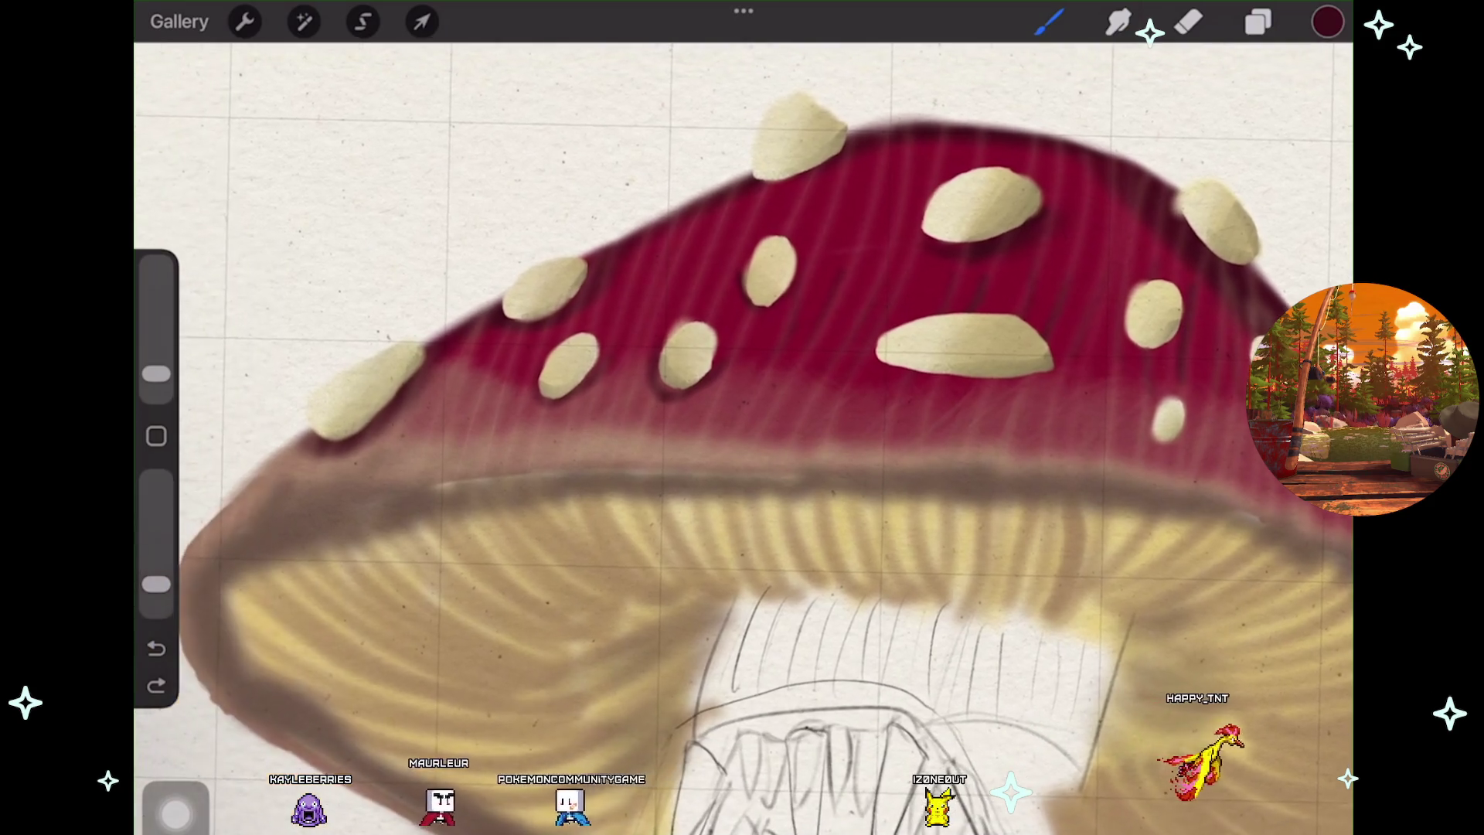
Delete Layer 38 from the layers list
{"action": "left_click", "coordinate": [1259, 22]}
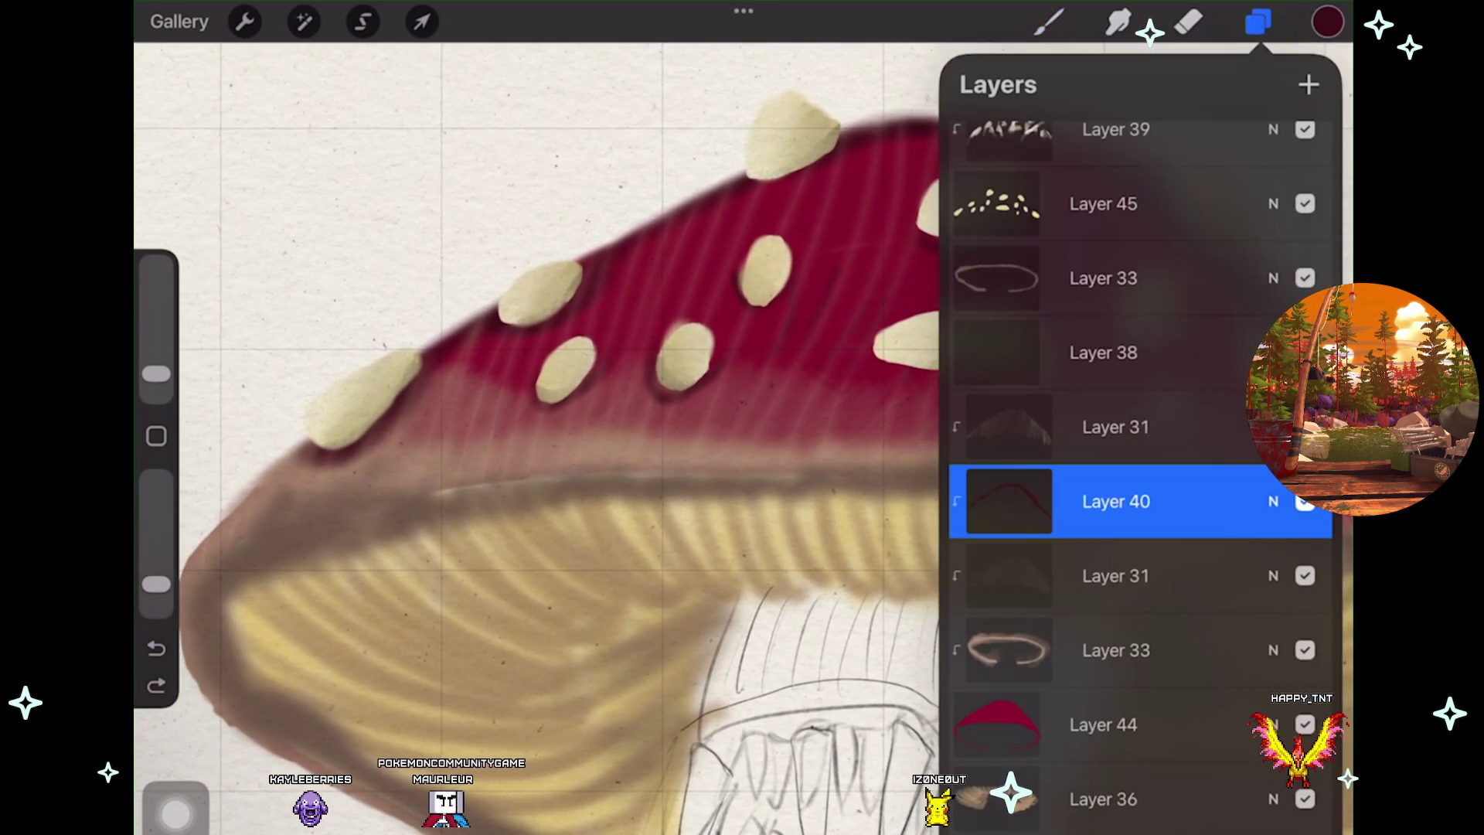
{"action": "key", "text": "ctrl+shift+z"}
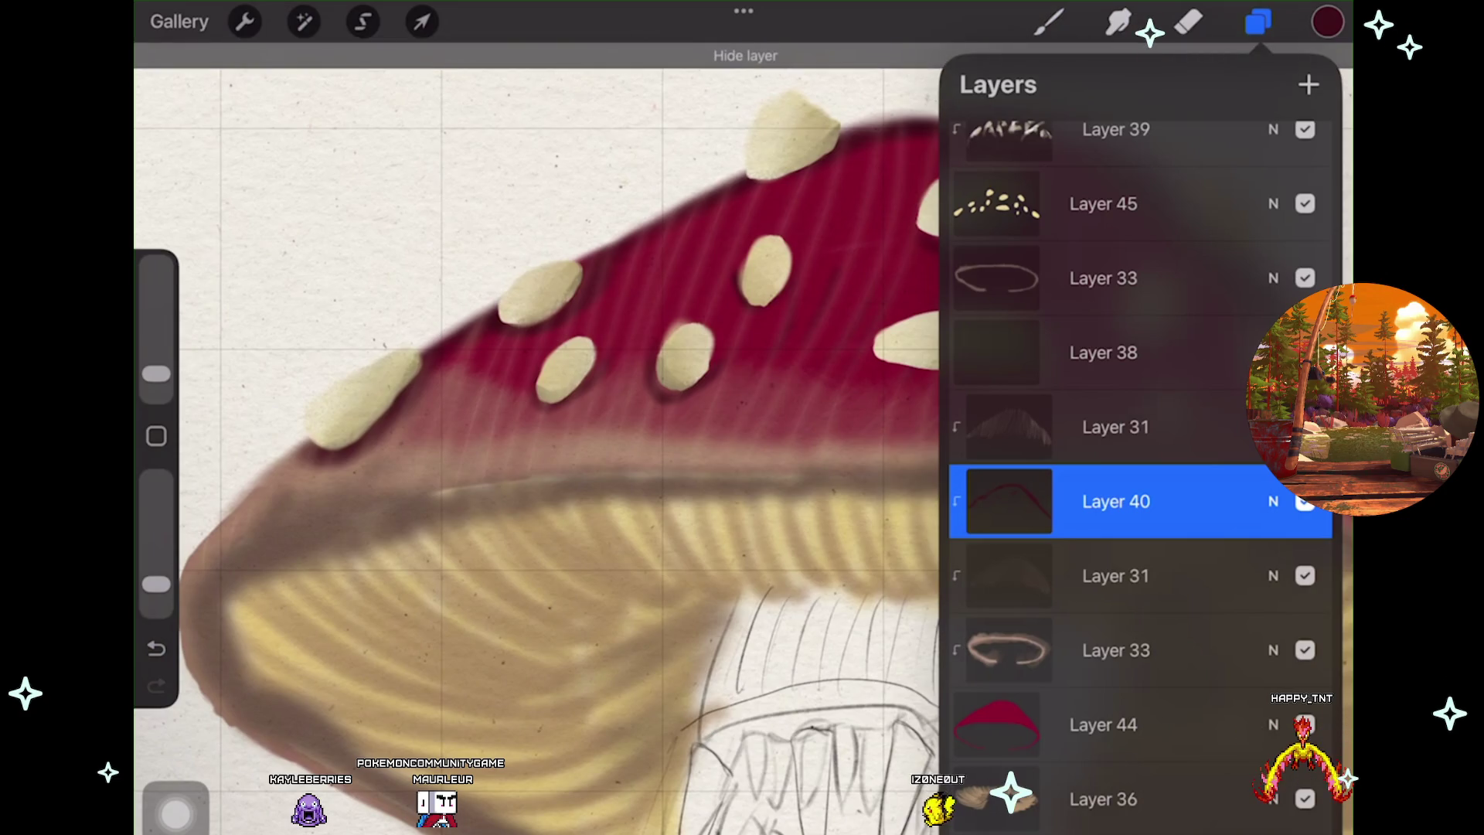
{"action": "left_click_drag", "start_coordinate": [1160, 353], "coordinate": [975, 352]}
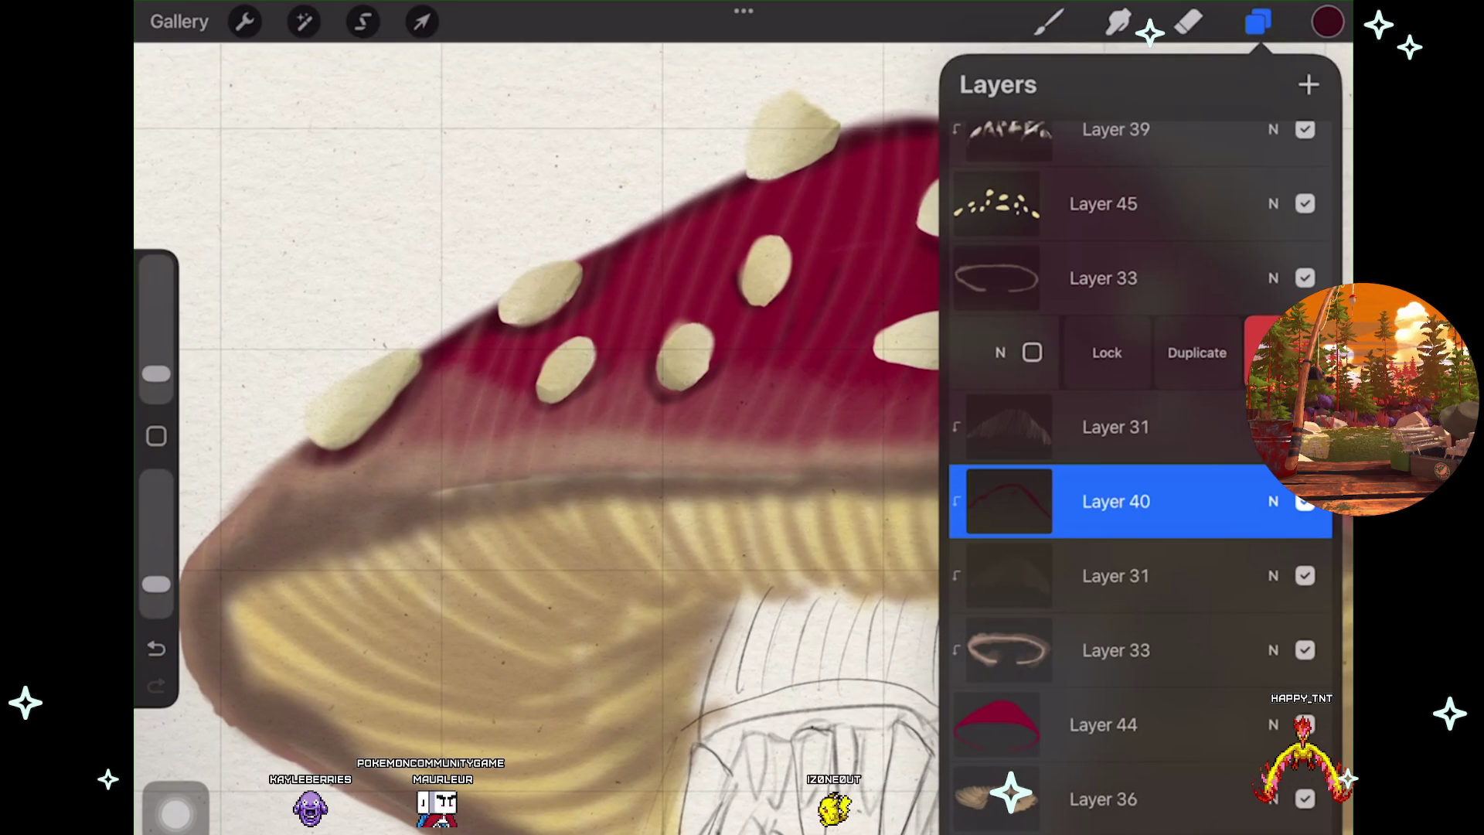
{"action": "left_click", "coordinate": [1284, 353]}
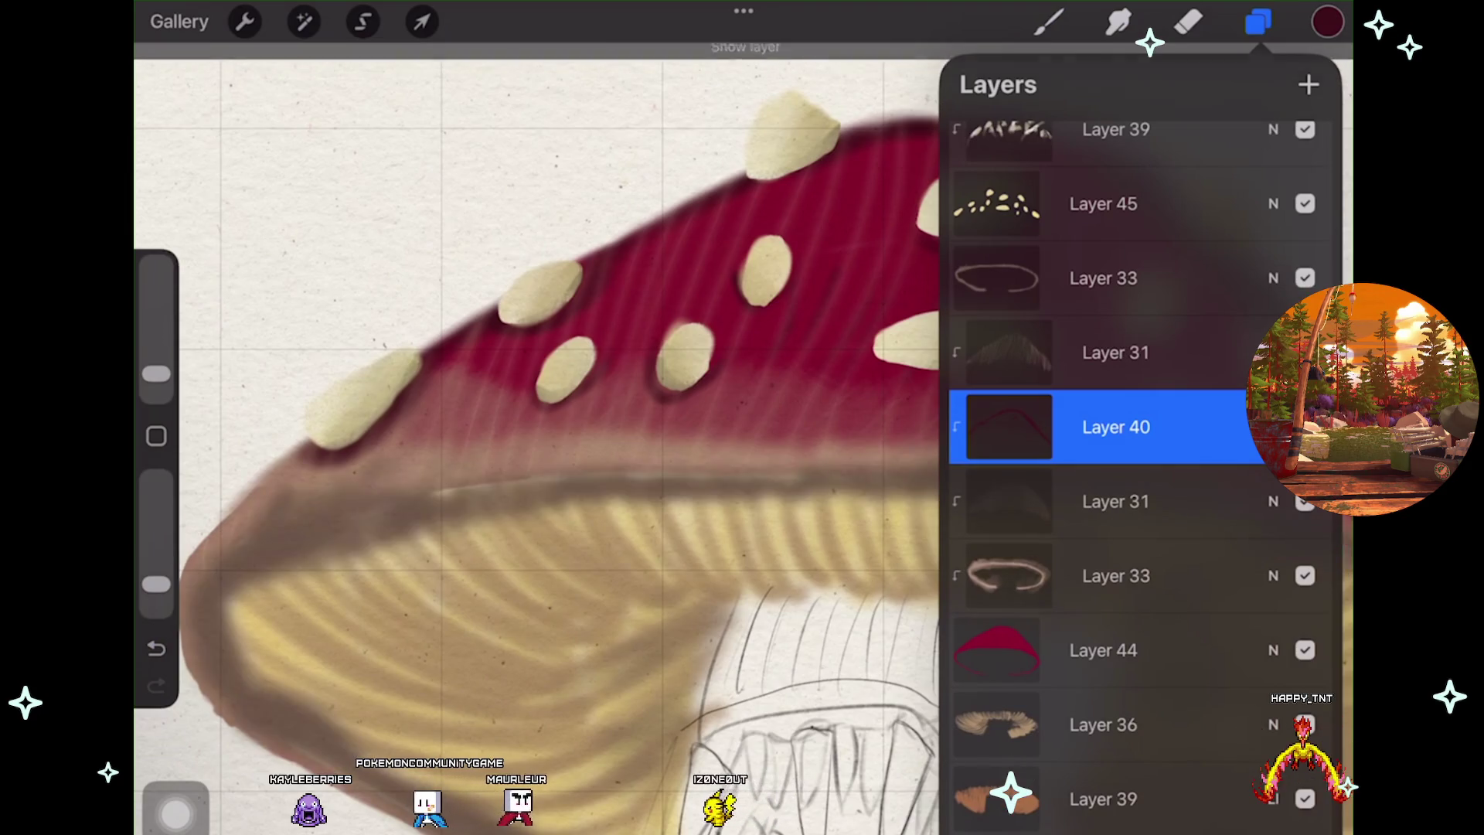
Select the cap-rim Layer 33 and put it into transform mode
{"action": "scroll", "coordinate": [541, 433], "scroll_direction": "down", "scroll_amount": 2}
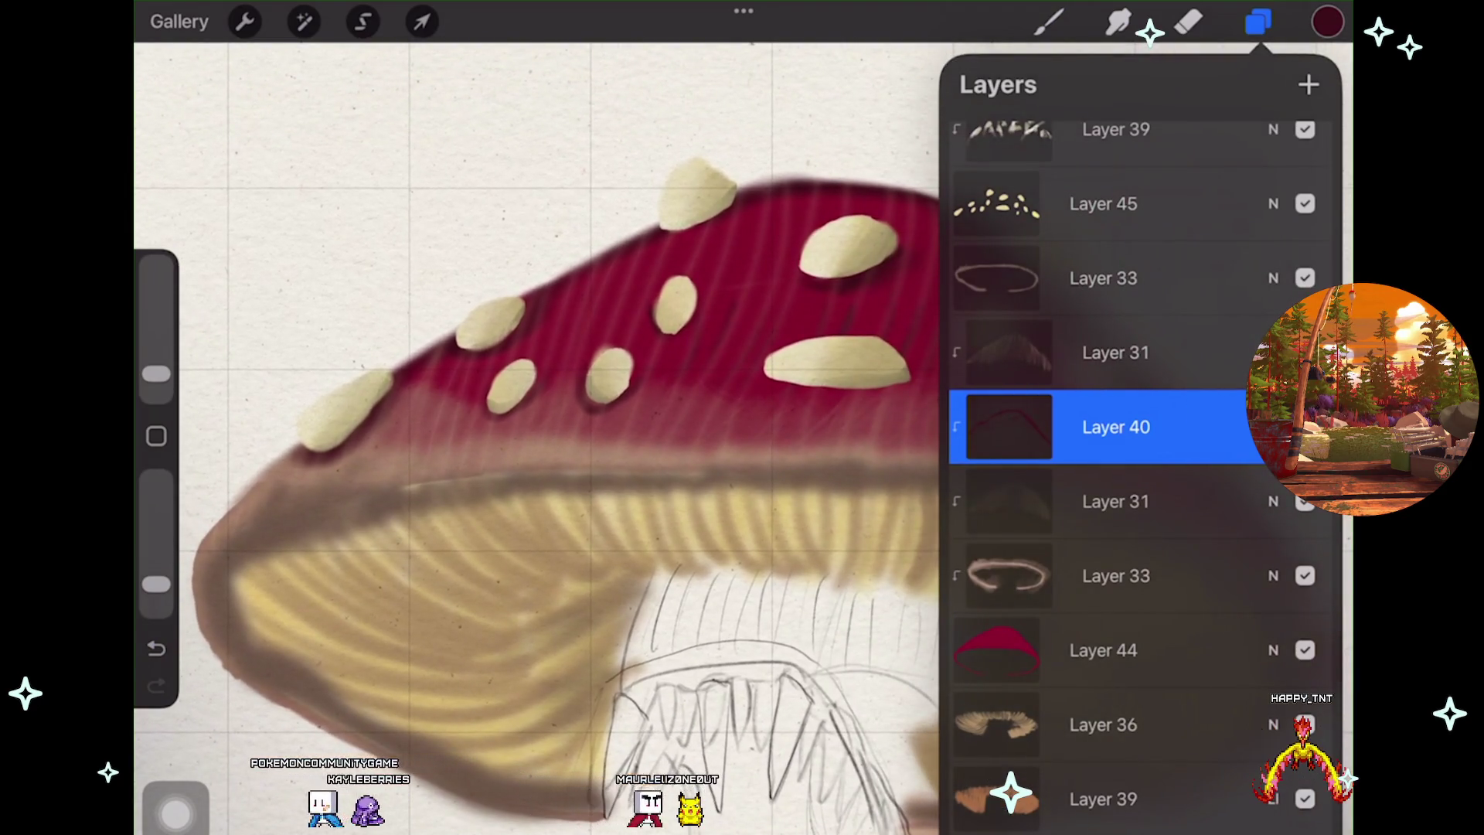
{"action": "left_click", "coordinate": [1105, 278]}
{"action": "left_click", "coordinate": [422, 21]}
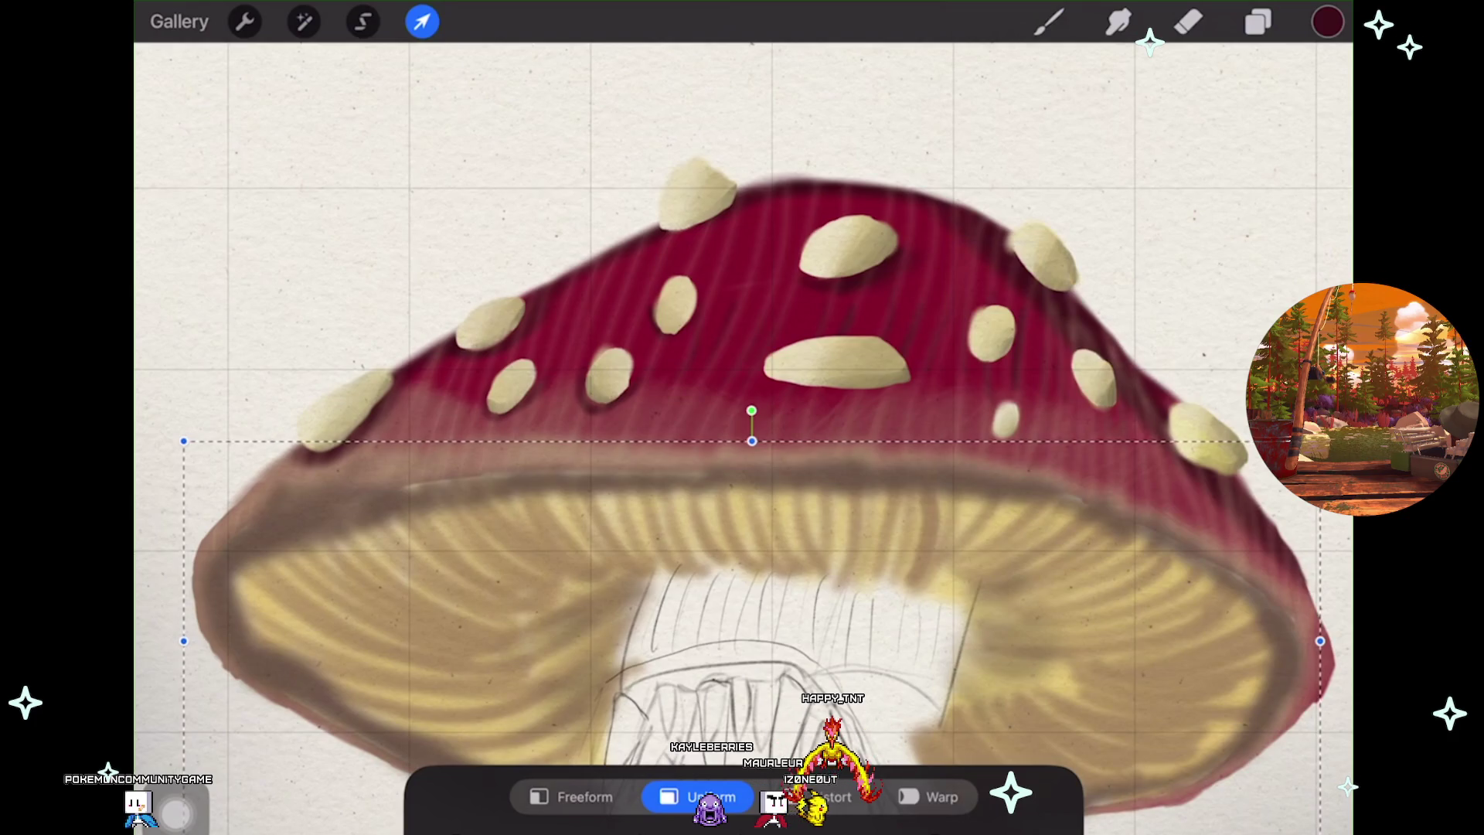
Try reshaping the cap rim, undo the transform, and sample the rim's tan-brown colour
{"action": "left_click_drag", "start_coordinate": [1320, 641], "coordinate": [1289, 644]}
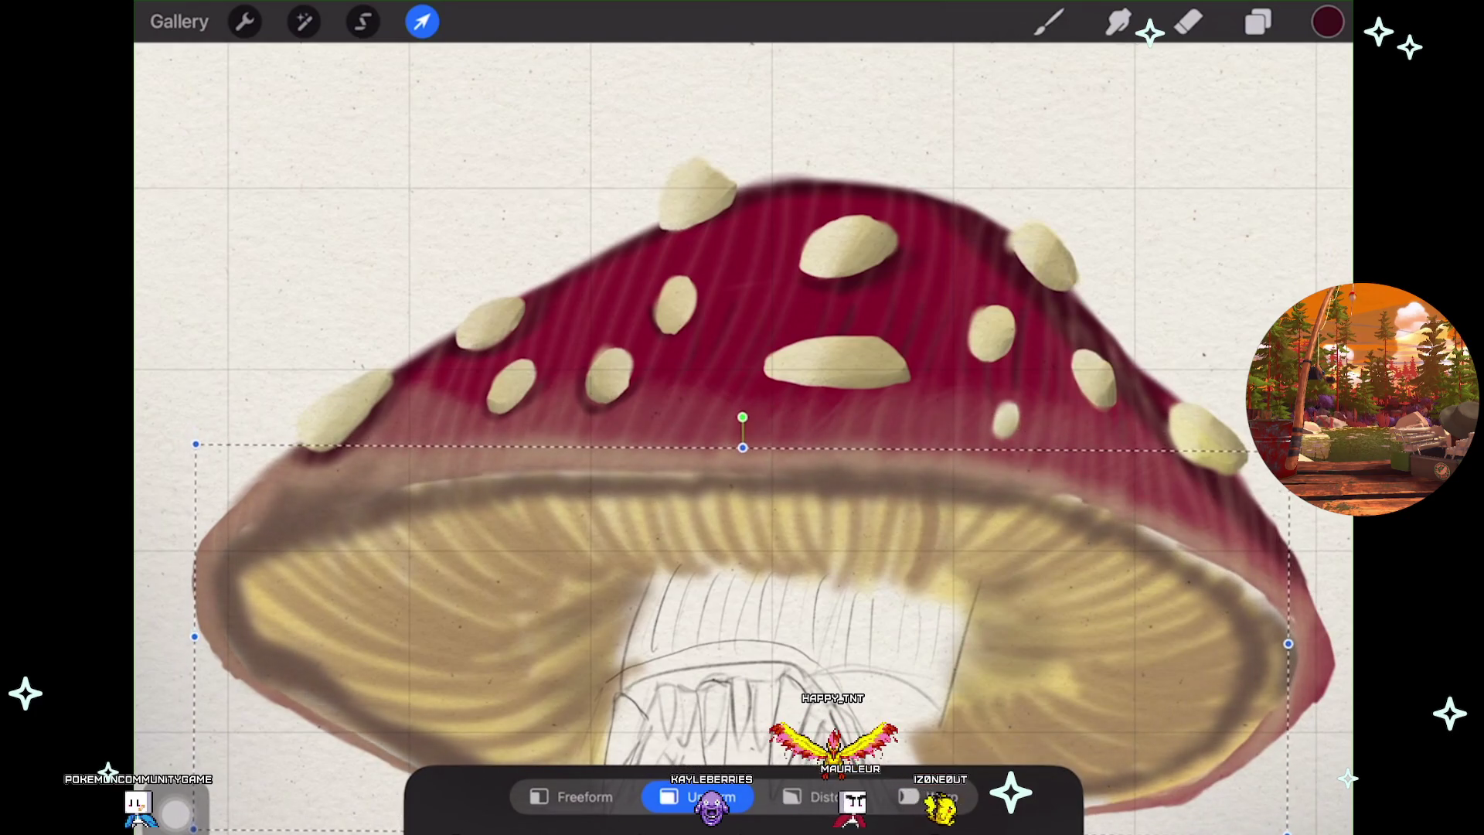
{"action": "key", "text": "b"}
{"action": "key", "text": "ctrl+z"}
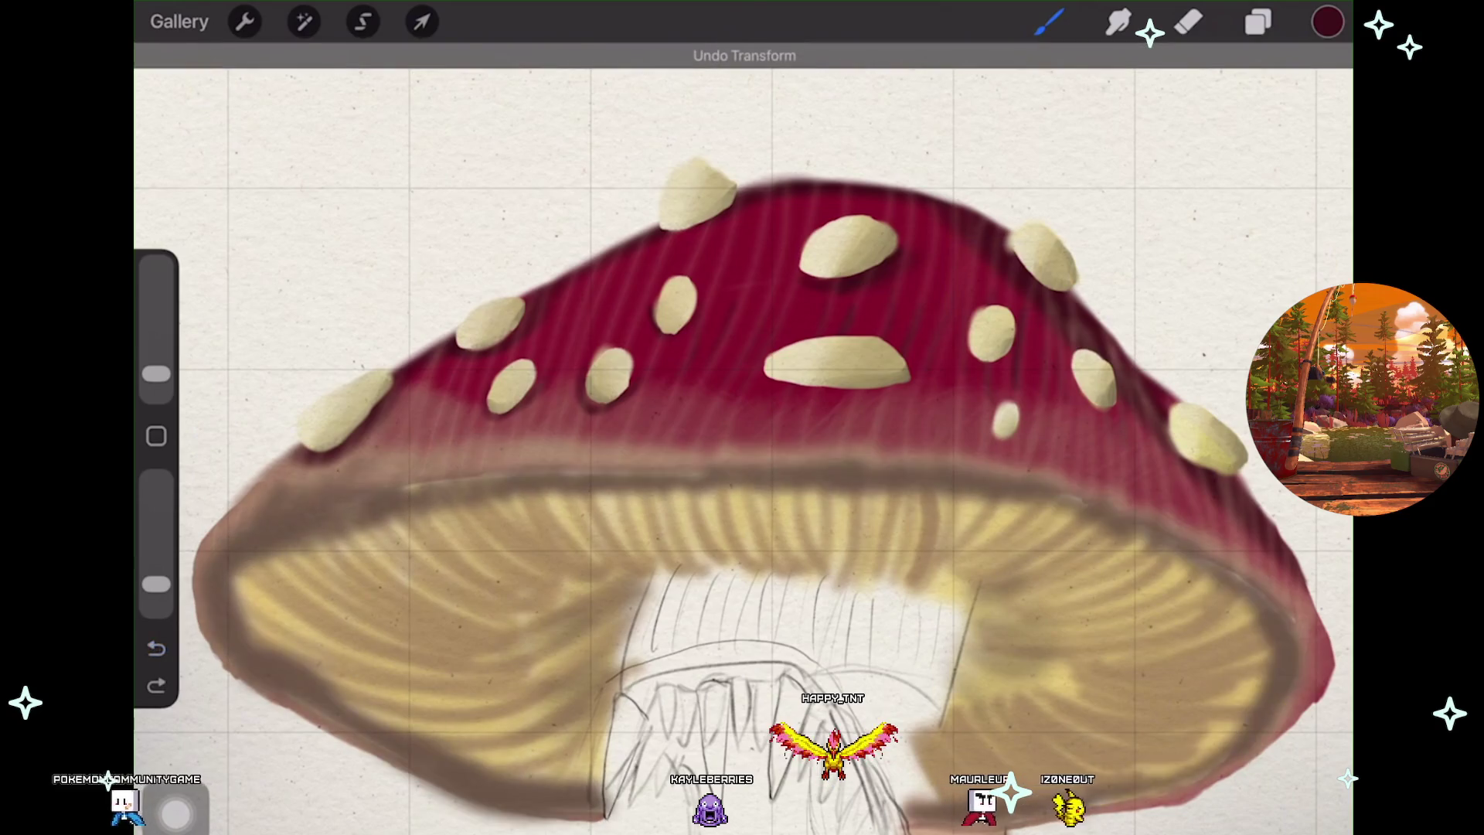
{"action": "scroll", "coordinate": [742, 433], "scroll_direction": "down", "scroll_amount": 3}
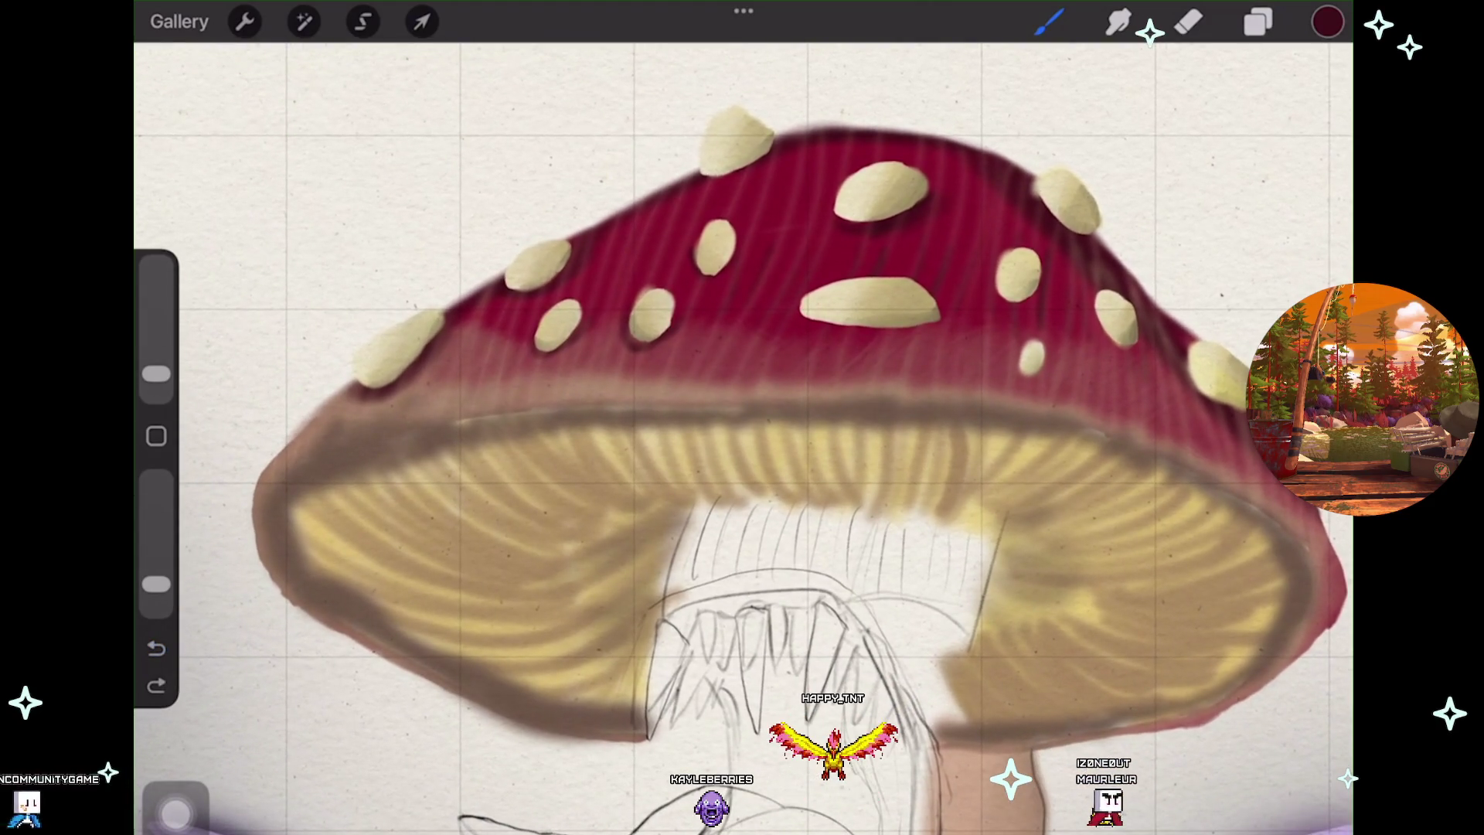
{"action": "left_click_drag", "start_coordinate": [612, 414], "coordinate": [448, 432]}
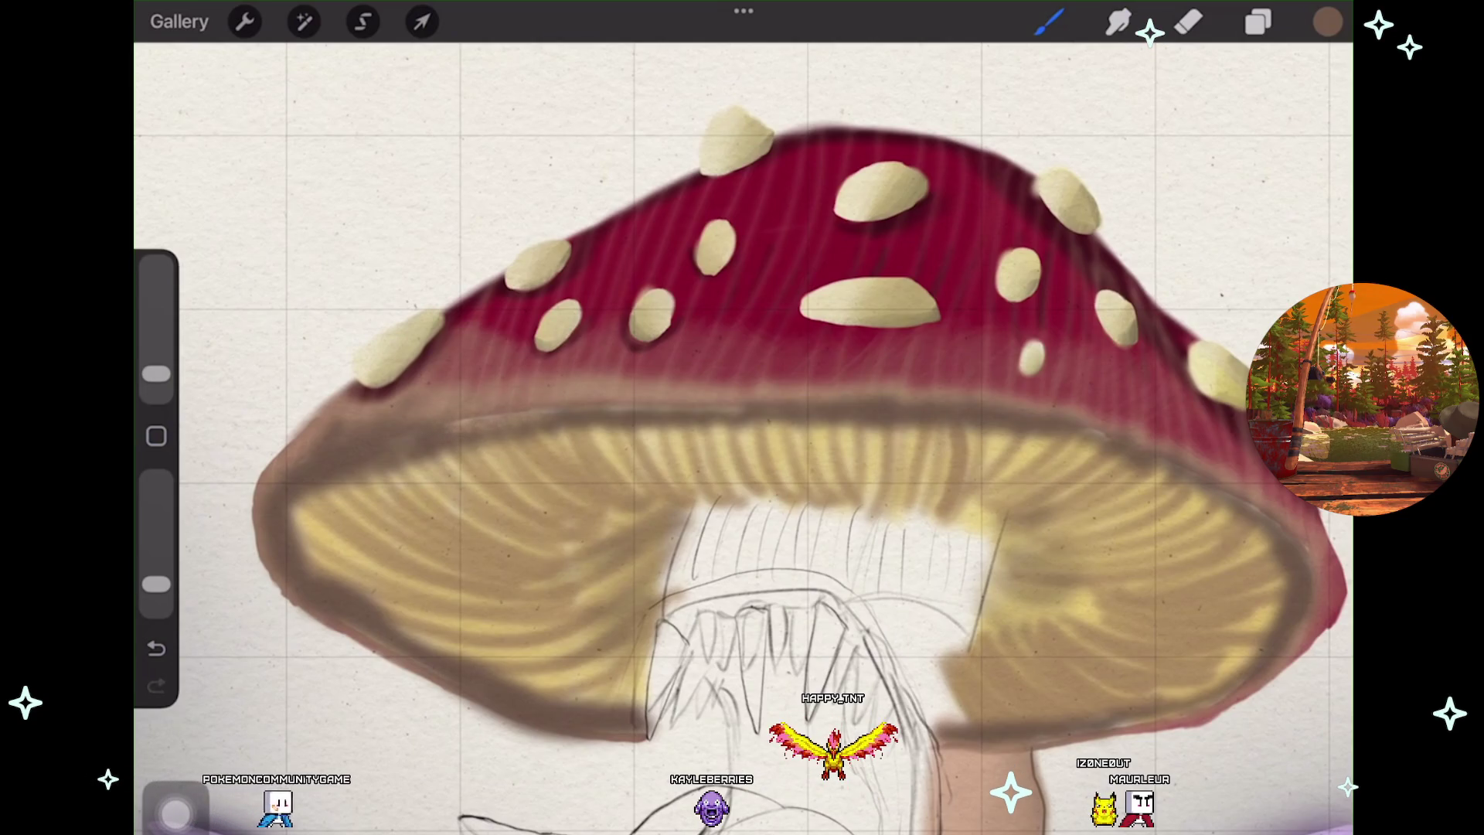
Choose Soft Airbrush from the Recent brushes in the brush library
{"action": "left_click", "coordinate": [1049, 22]}
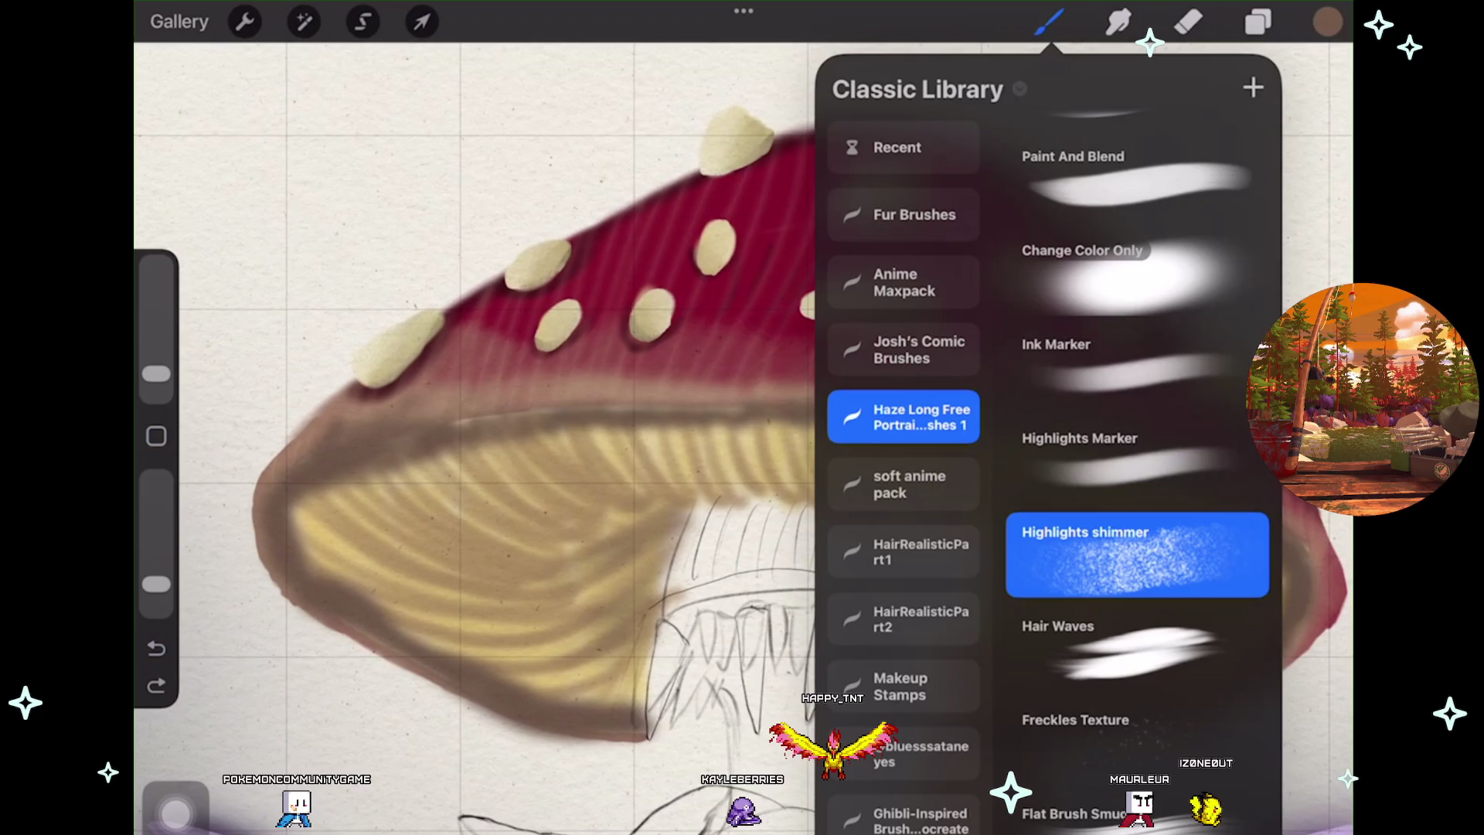
{"action": "scroll", "coordinate": [1136, 464], "scroll_direction": "up", "scroll_amount": 3}
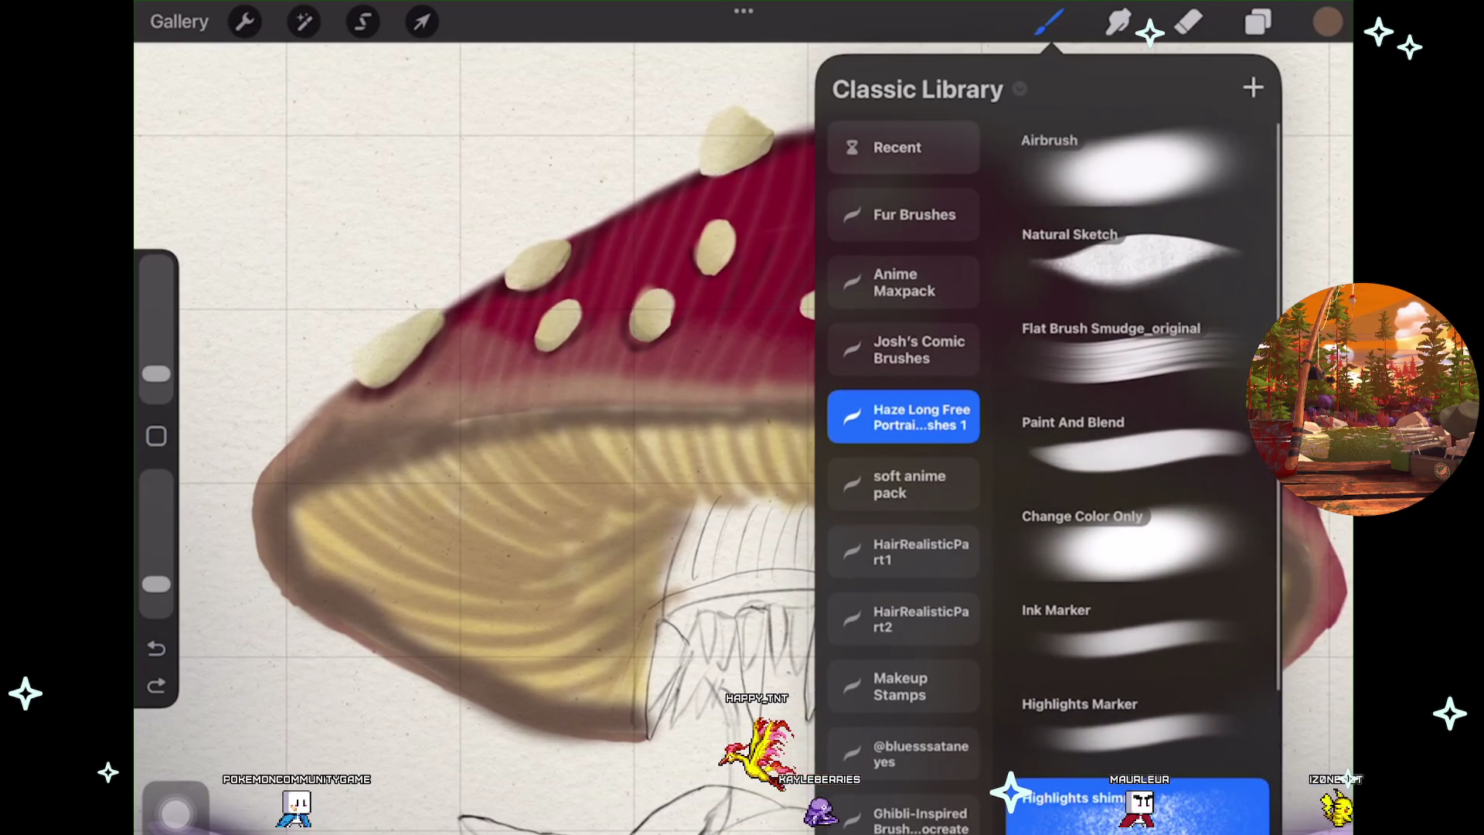
{"action": "left_click", "coordinate": [902, 147]}
{"action": "left_click", "coordinate": [1129, 199]}
{"action": "scroll", "coordinate": [1137, 463], "scroll_direction": "up", "scroll_amount": 5}
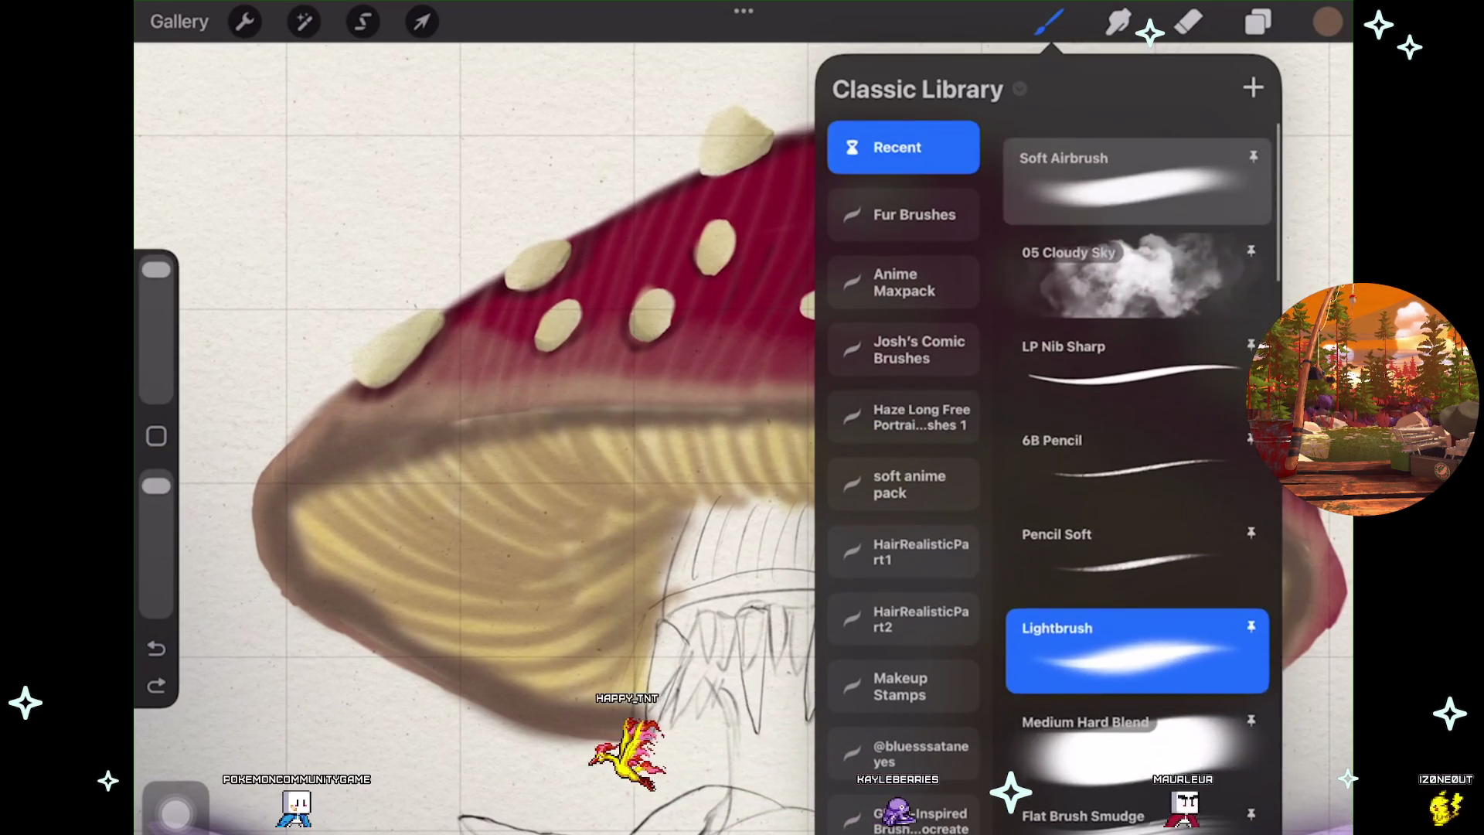
{"action": "left_click", "coordinate": [1137, 184]}
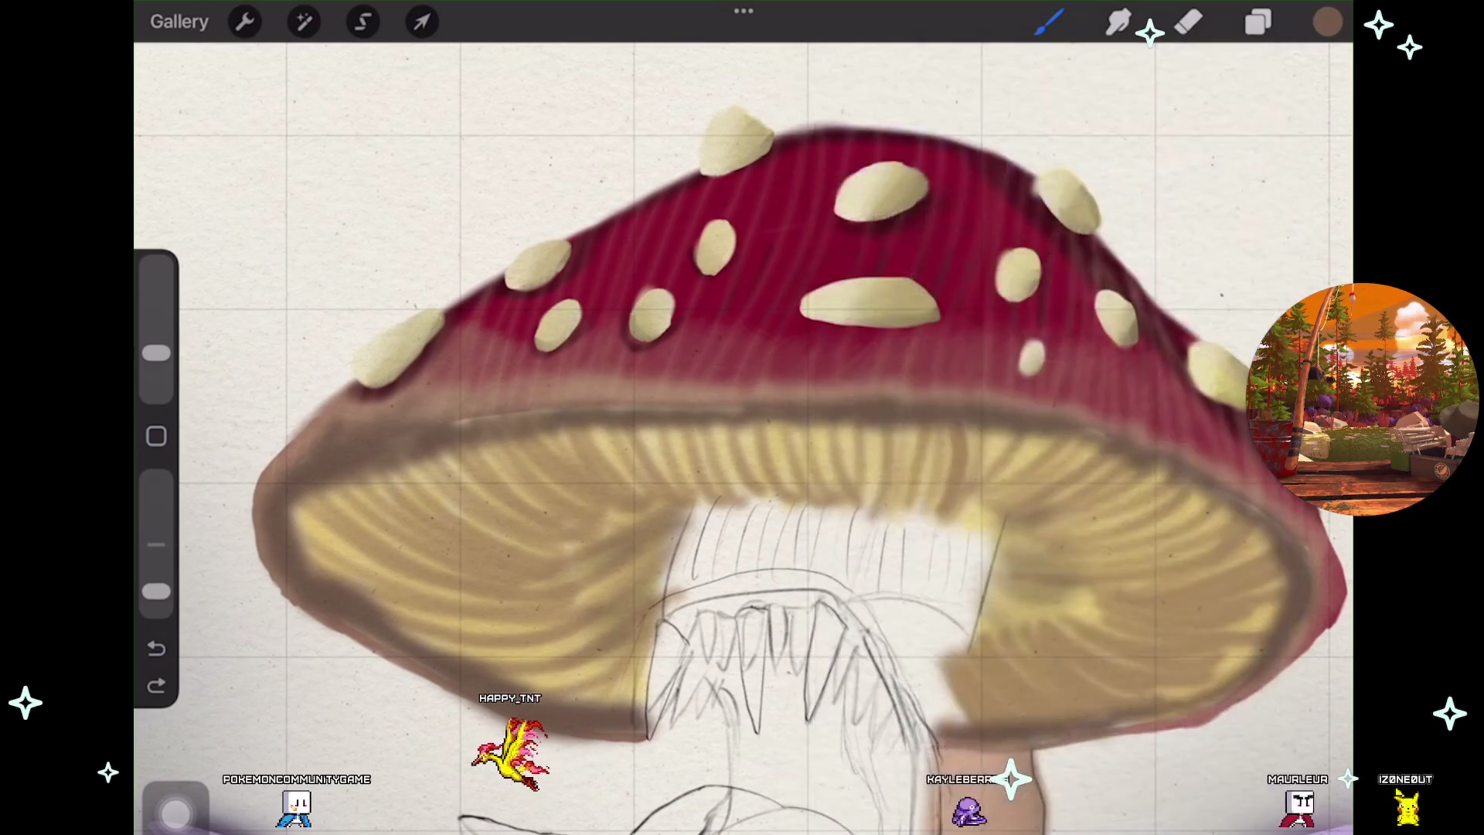
{"action": "scroll", "coordinate": [696, 464], "scroll_direction": "up", "scroll_amount": 5}
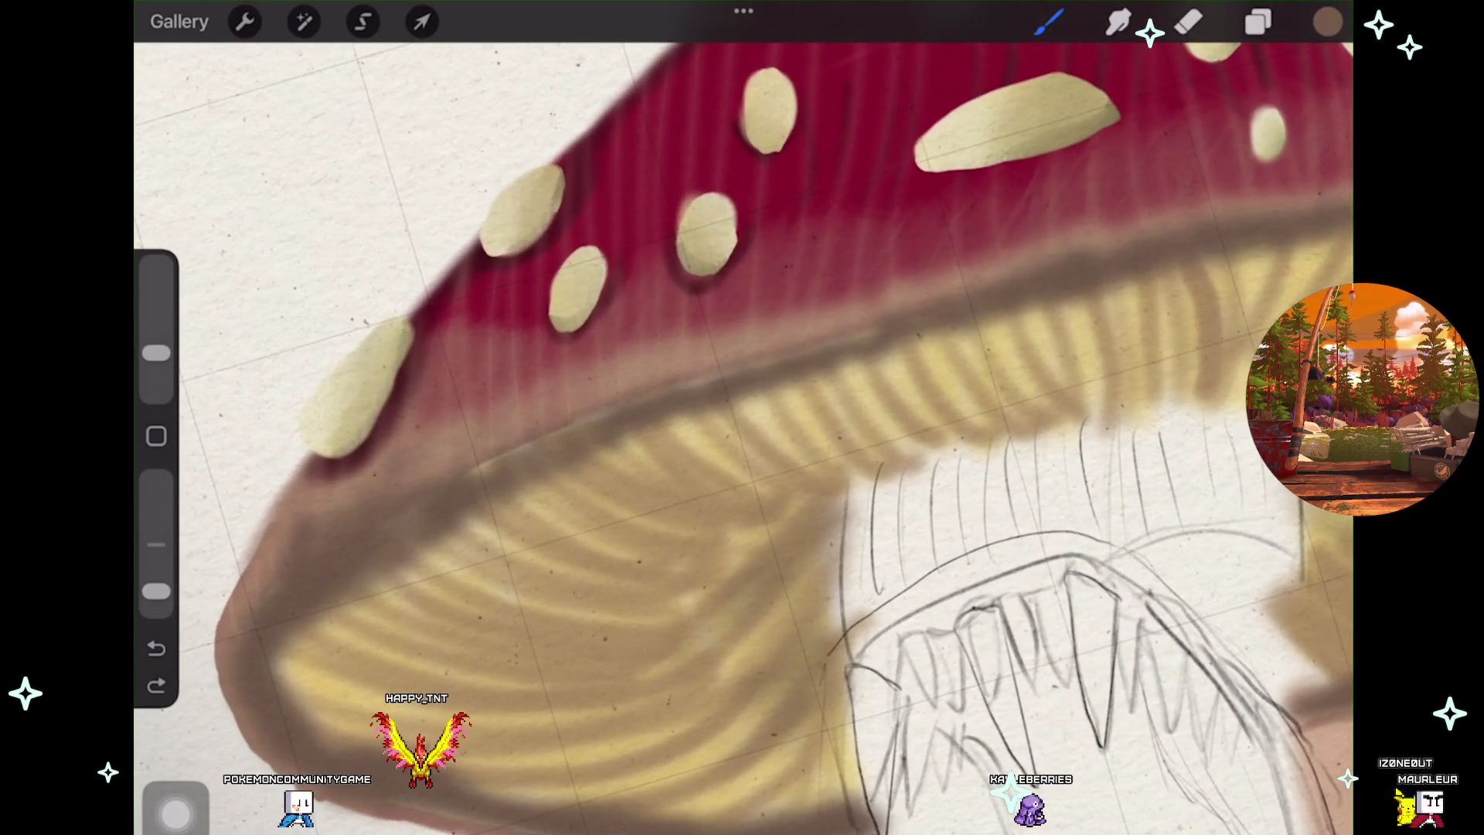
Undo a trial brown stroke on the cap's lower-left edge and set the brush size to 19%
{"action": "left_click_drag", "start_coordinate": [239, 765], "coordinate": [363, 812]}
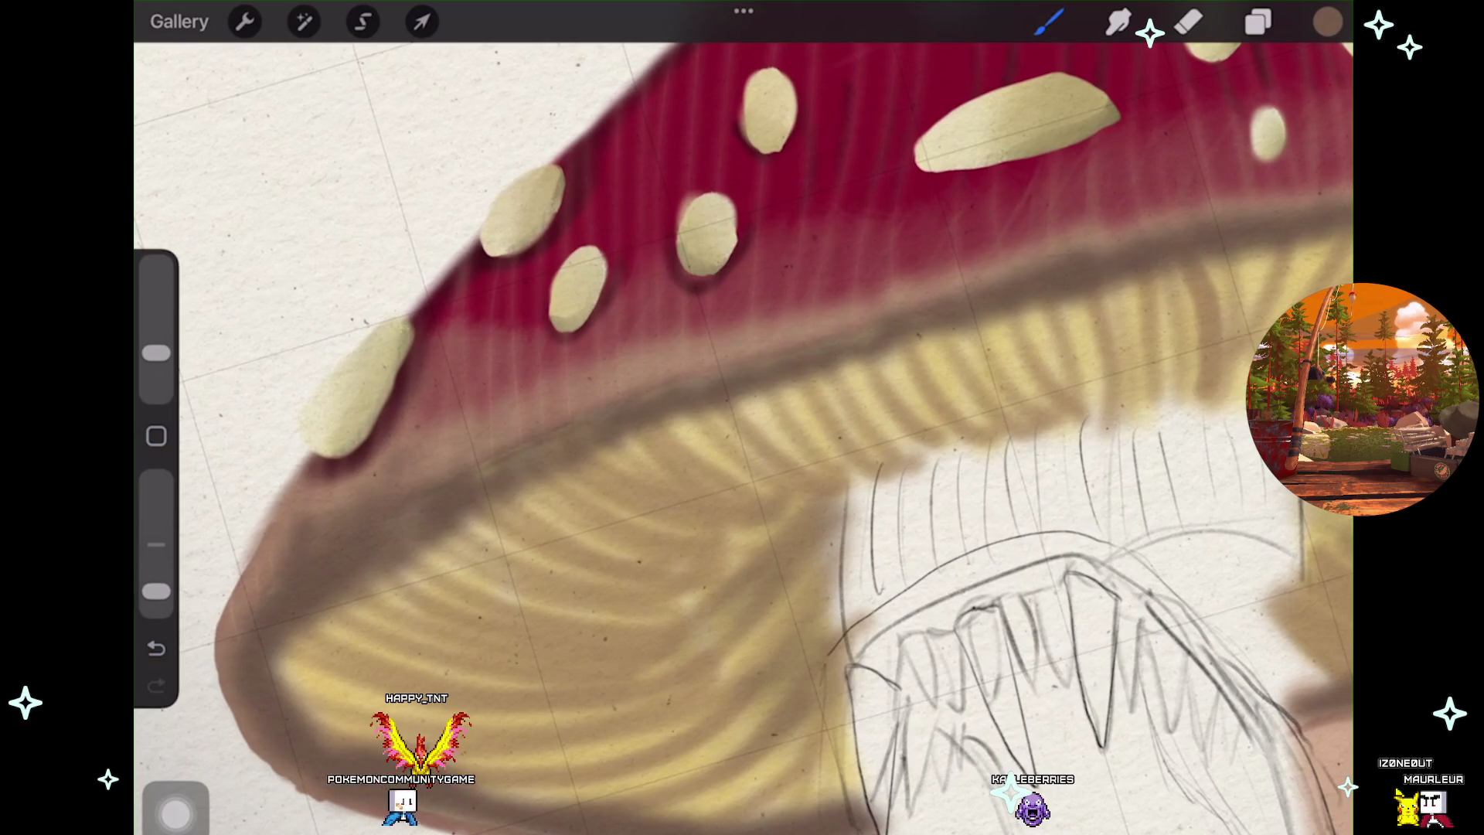
{"action": "key", "text": "ctrl+z"}
{"action": "left_click_drag", "start_coordinate": [156, 353], "coordinate": [157, 334]}
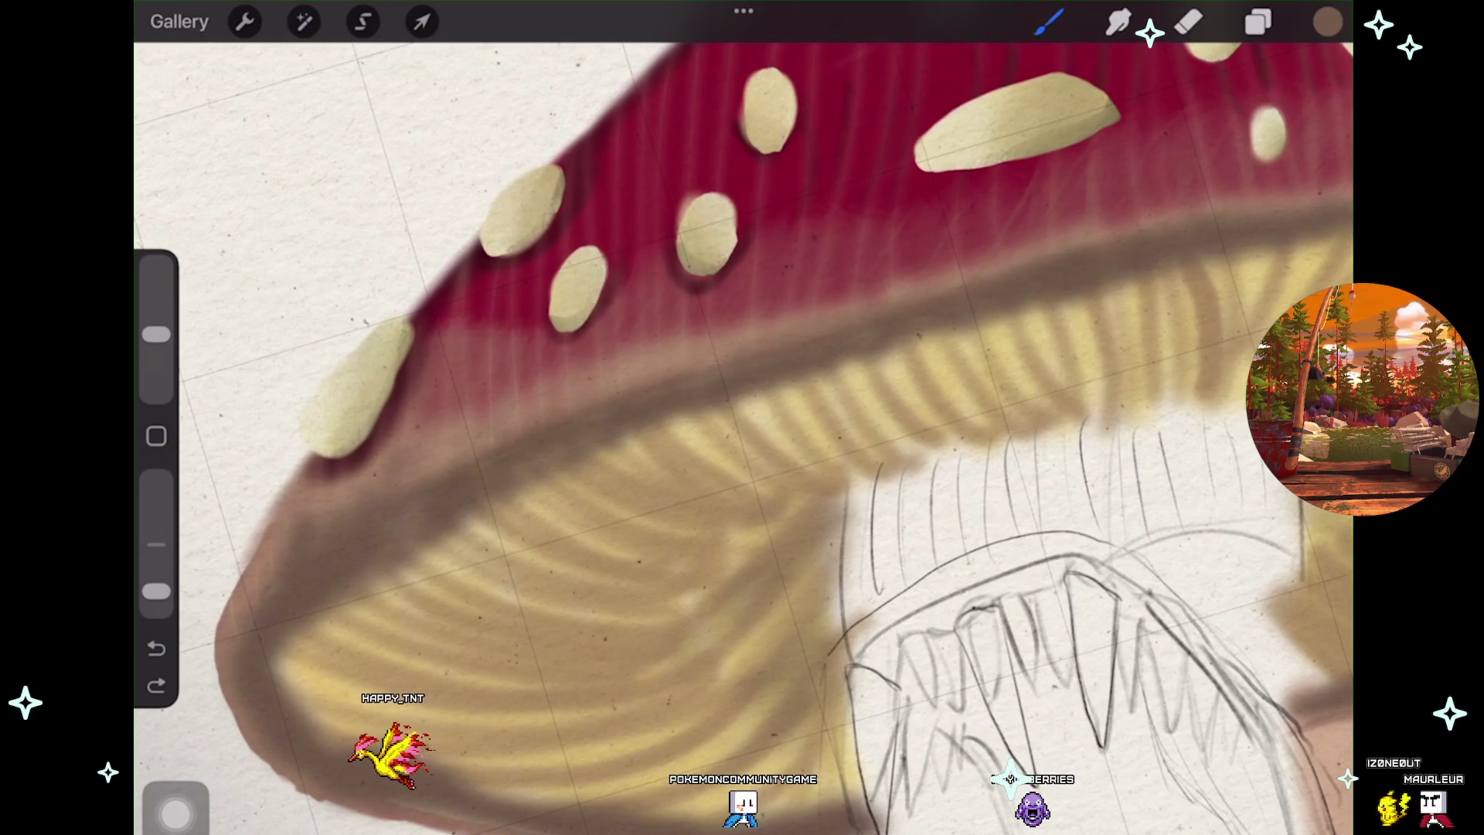
{"action": "scroll", "coordinate": [742, 433], "scroll_direction": "down", "scroll_amount": 3}
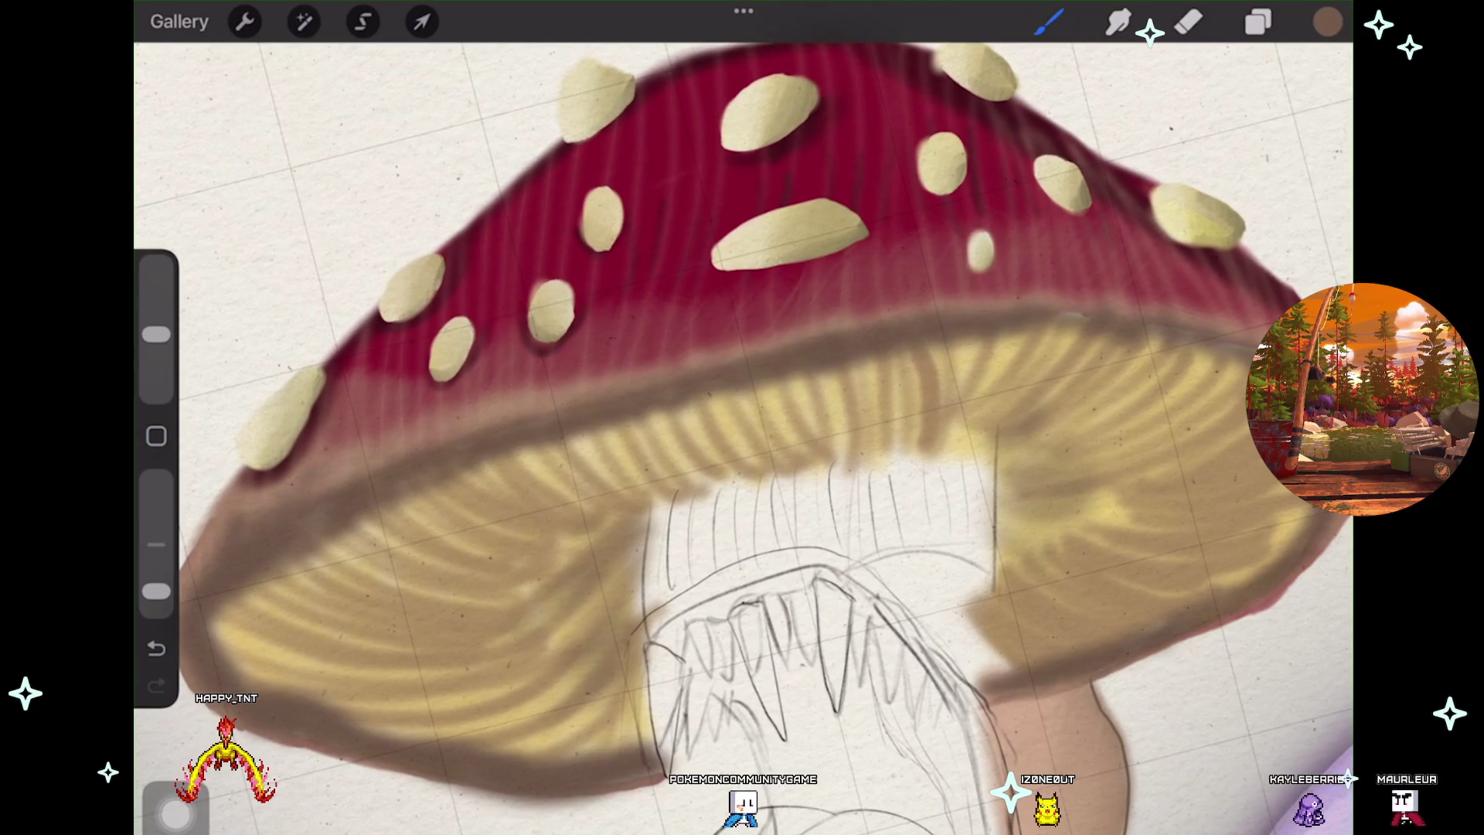
{"action": "scroll", "coordinate": [743, 417], "scroll_direction": "down", "scroll_amount": 3}
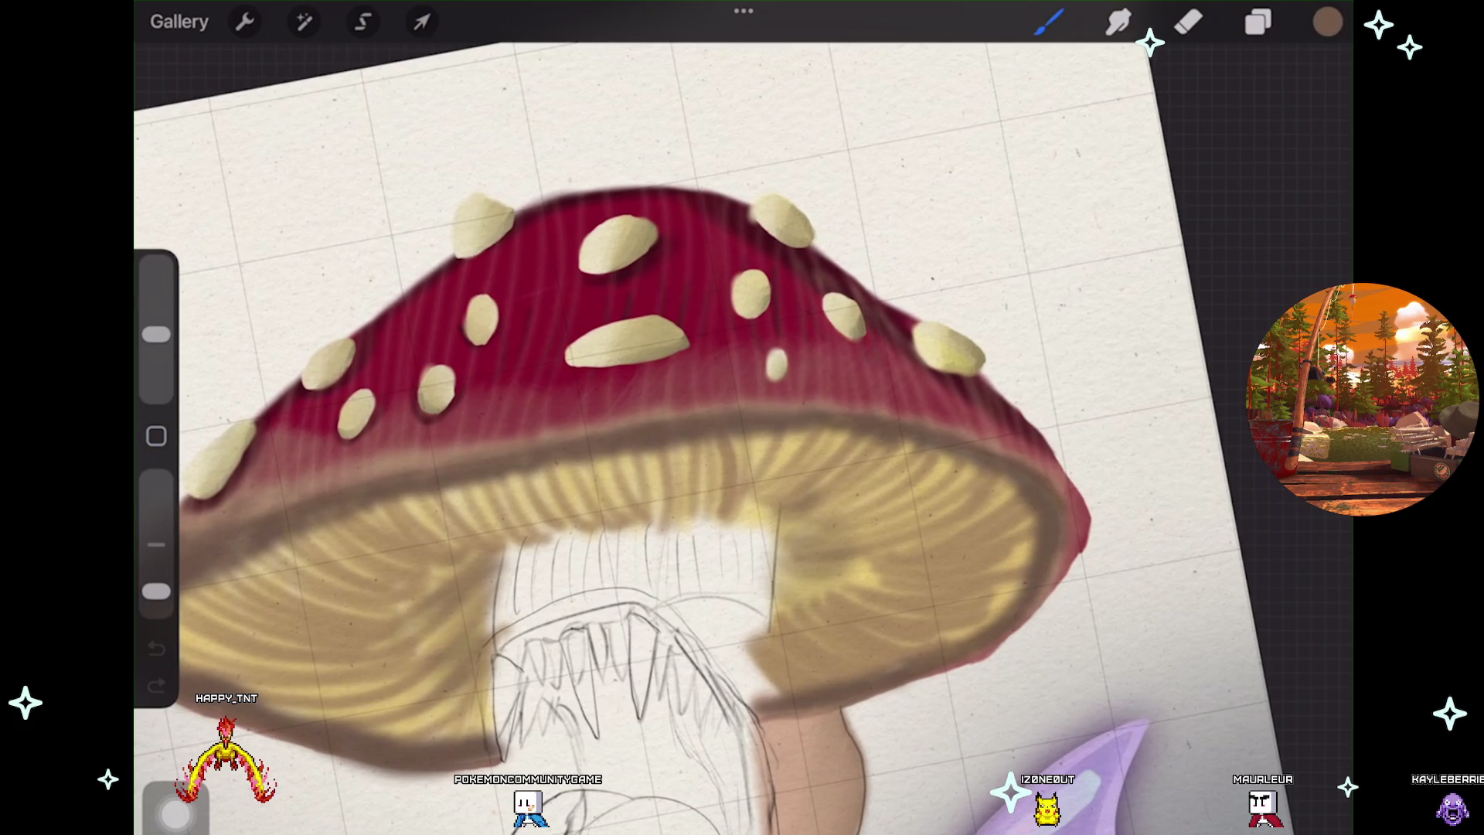
{"action": "scroll", "coordinate": [743, 418], "scroll_direction": "up", "scroll_amount": 5}
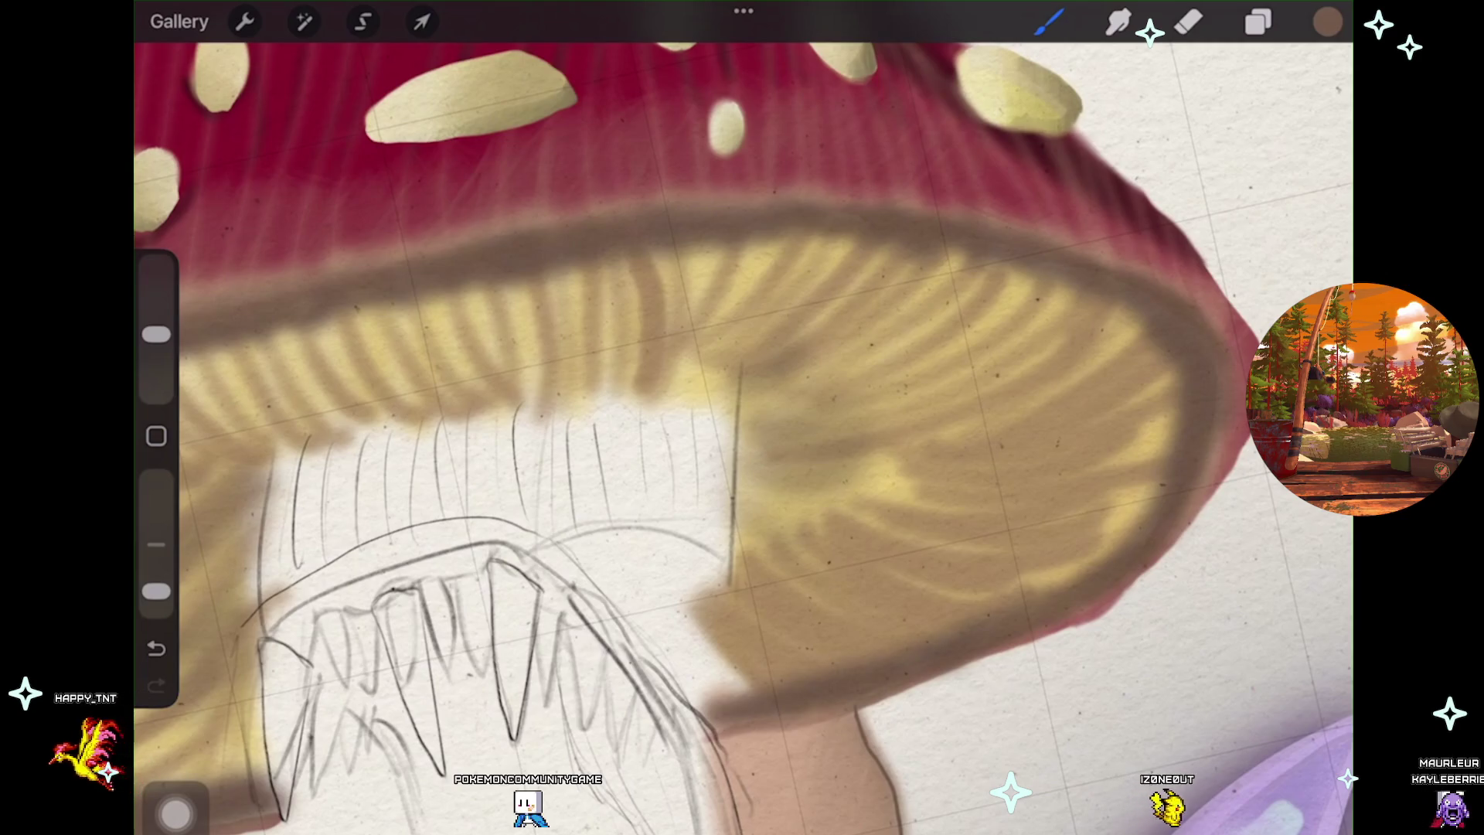
{"action": "scroll", "coordinate": [742, 418], "scroll_direction": "down", "scroll_amount": 2}
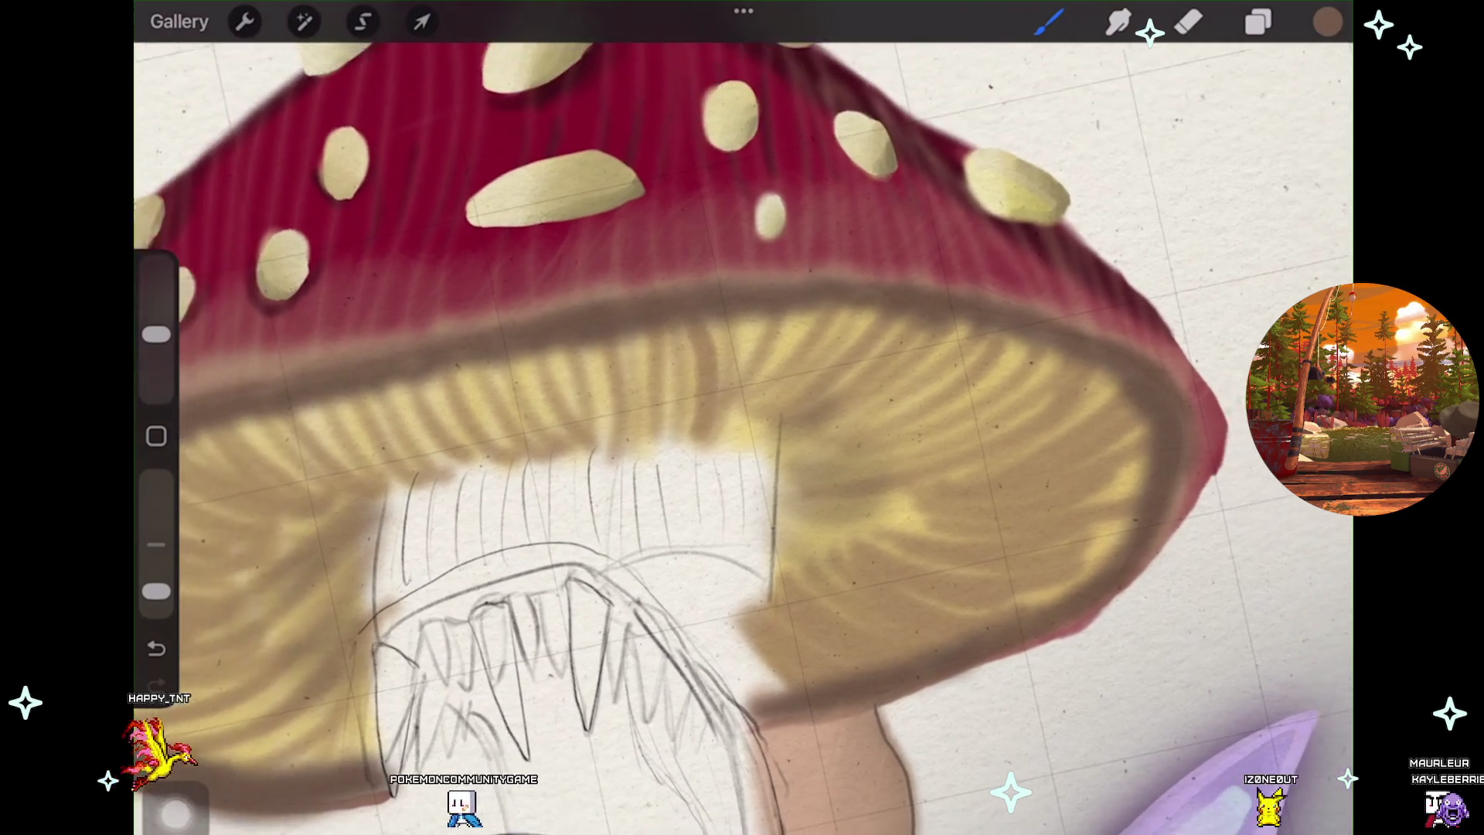
{"action": "scroll", "coordinate": [743, 417], "scroll_direction": "down", "scroll_amount": 2}
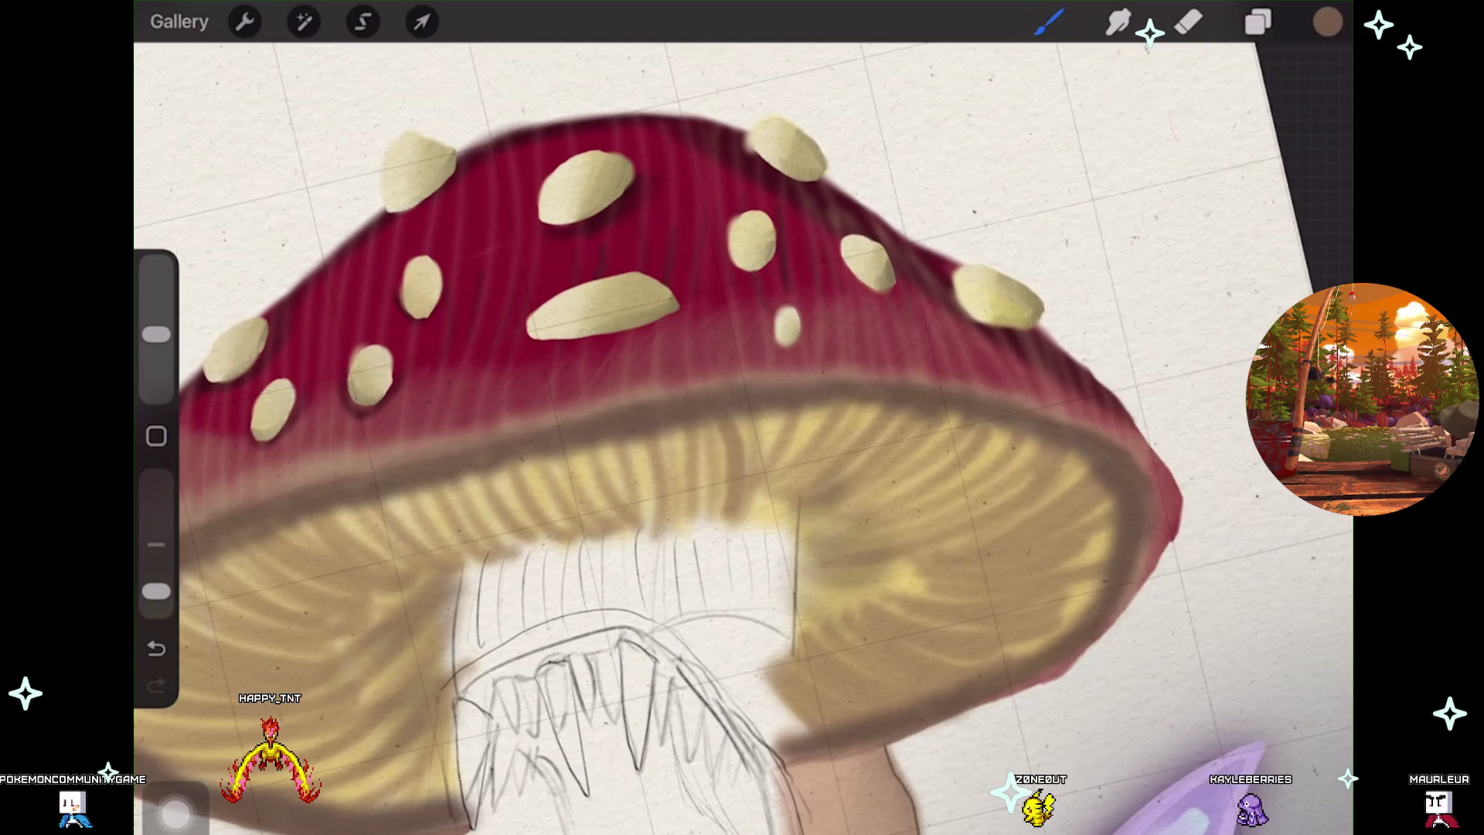
Add a new Layer 47 above Layer 33 and clip it to Layer 33
{"action": "left_click", "coordinate": [1258, 21]}
{"action": "left_click", "coordinate": [1328, 22]}
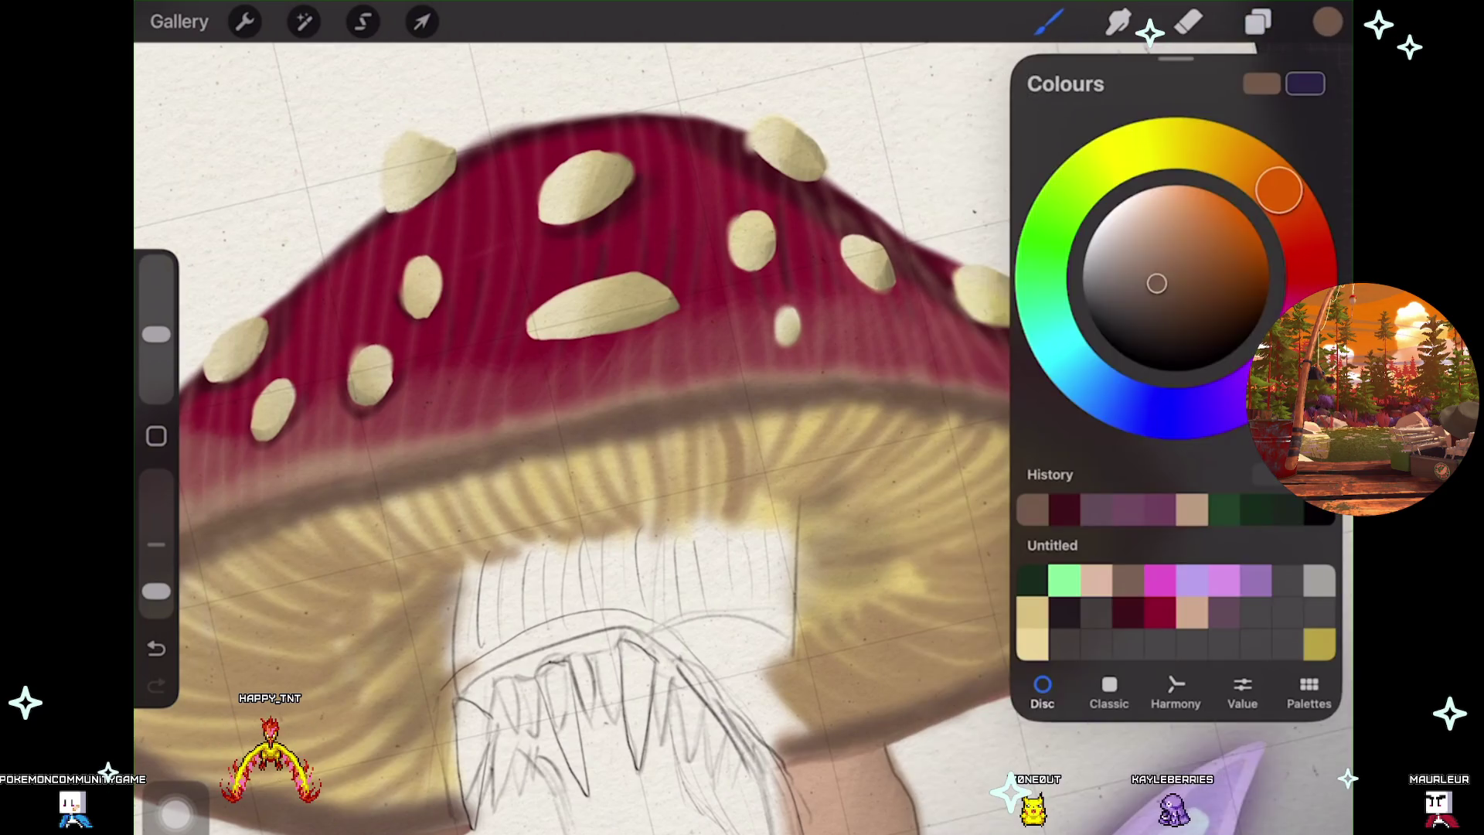
{"action": "left_click", "coordinate": [1258, 22]}
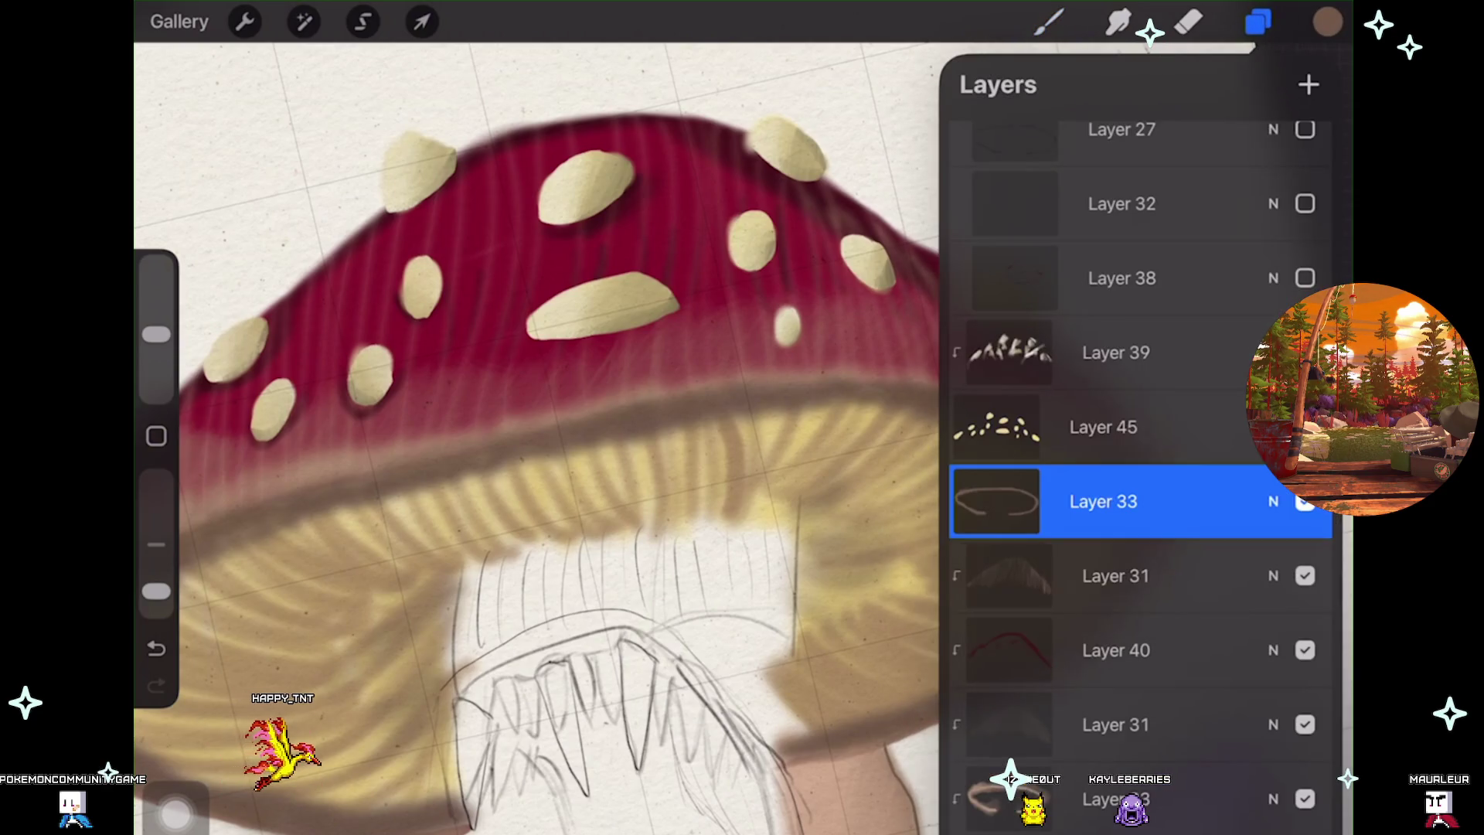
{"action": "left_click", "coordinate": [1309, 85]}
{"action": "left_click", "coordinate": [1113, 502]}
{"action": "left_click", "coordinate": [812, 536]}
Pick a darker brown and undo the dark stroke on the gill edge
{"action": "left_click", "coordinate": [1328, 21]}
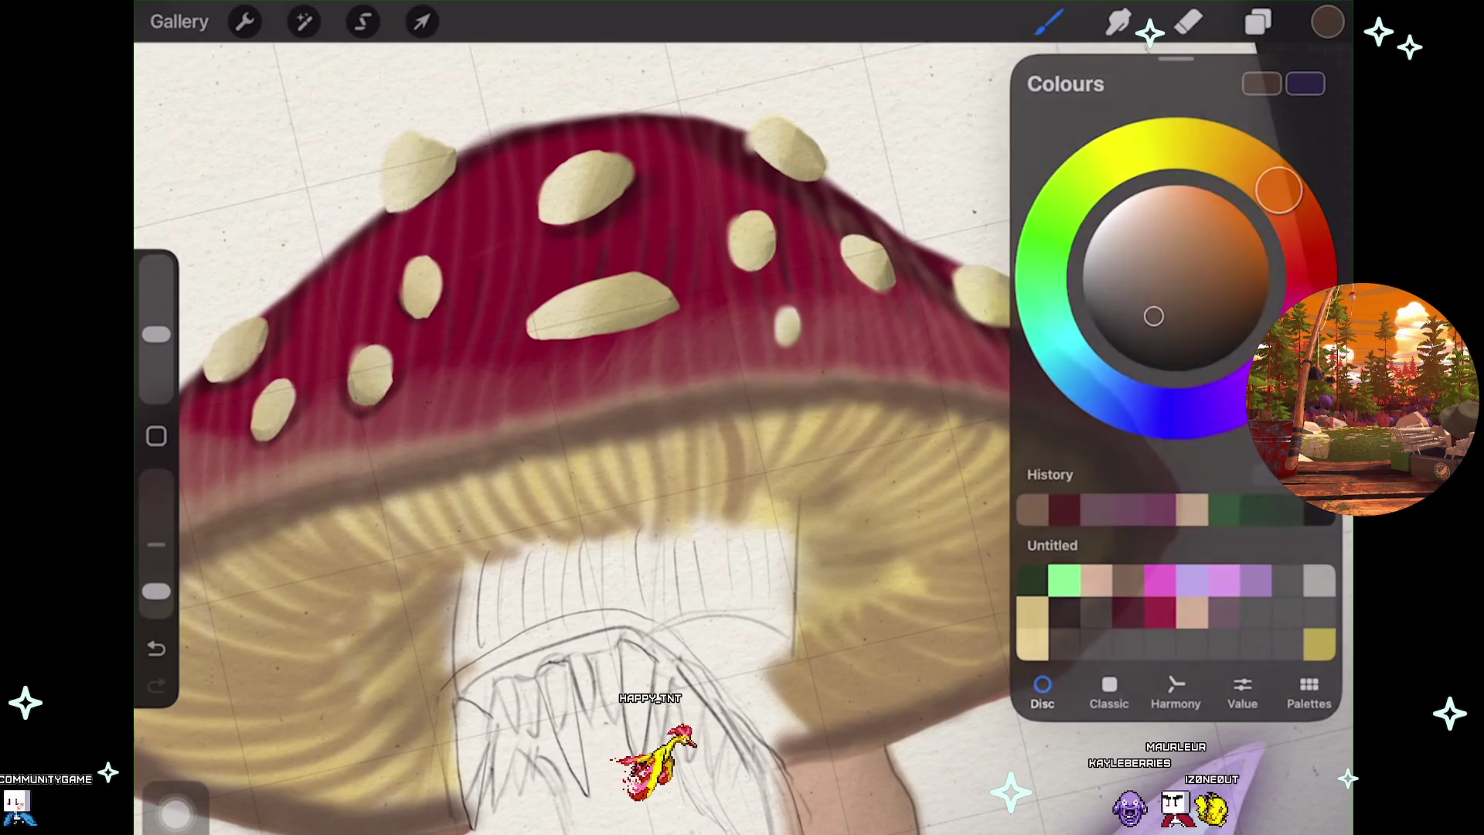
{"action": "left_click", "coordinate": [1327, 22]}
{"action": "scroll", "coordinate": [627, 502], "scroll_direction": "up", "scroll_amount": 5}
{"action": "scroll", "coordinate": [743, 418], "scroll_direction": "down", "scroll_amount": 3}
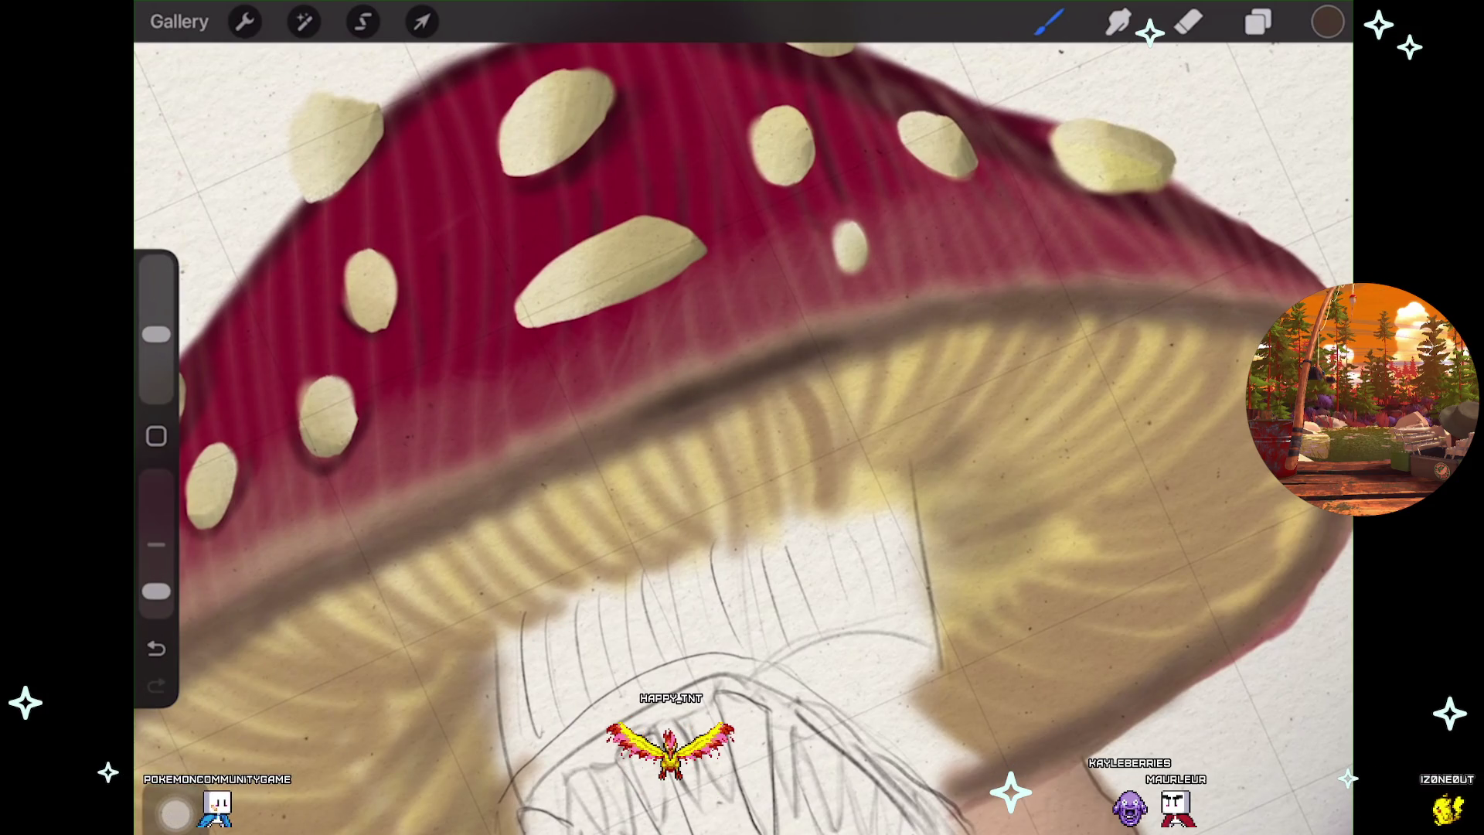
{"action": "key", "text": "ctrl+z"}
{"action": "left_click_drag", "start_coordinate": [156, 334], "coordinate": [157, 345]}
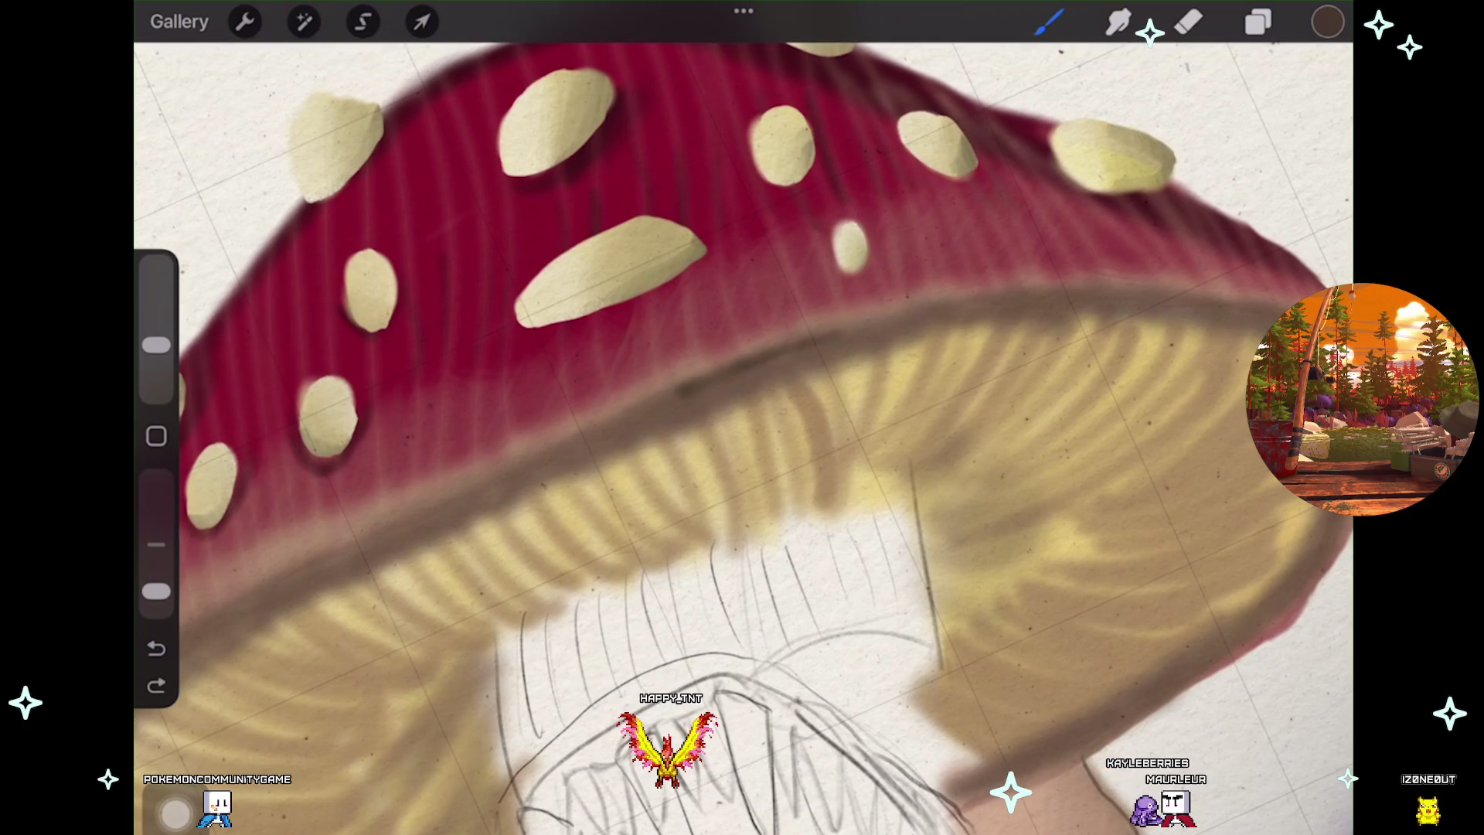
{"action": "left_click", "coordinate": [1187, 68]}
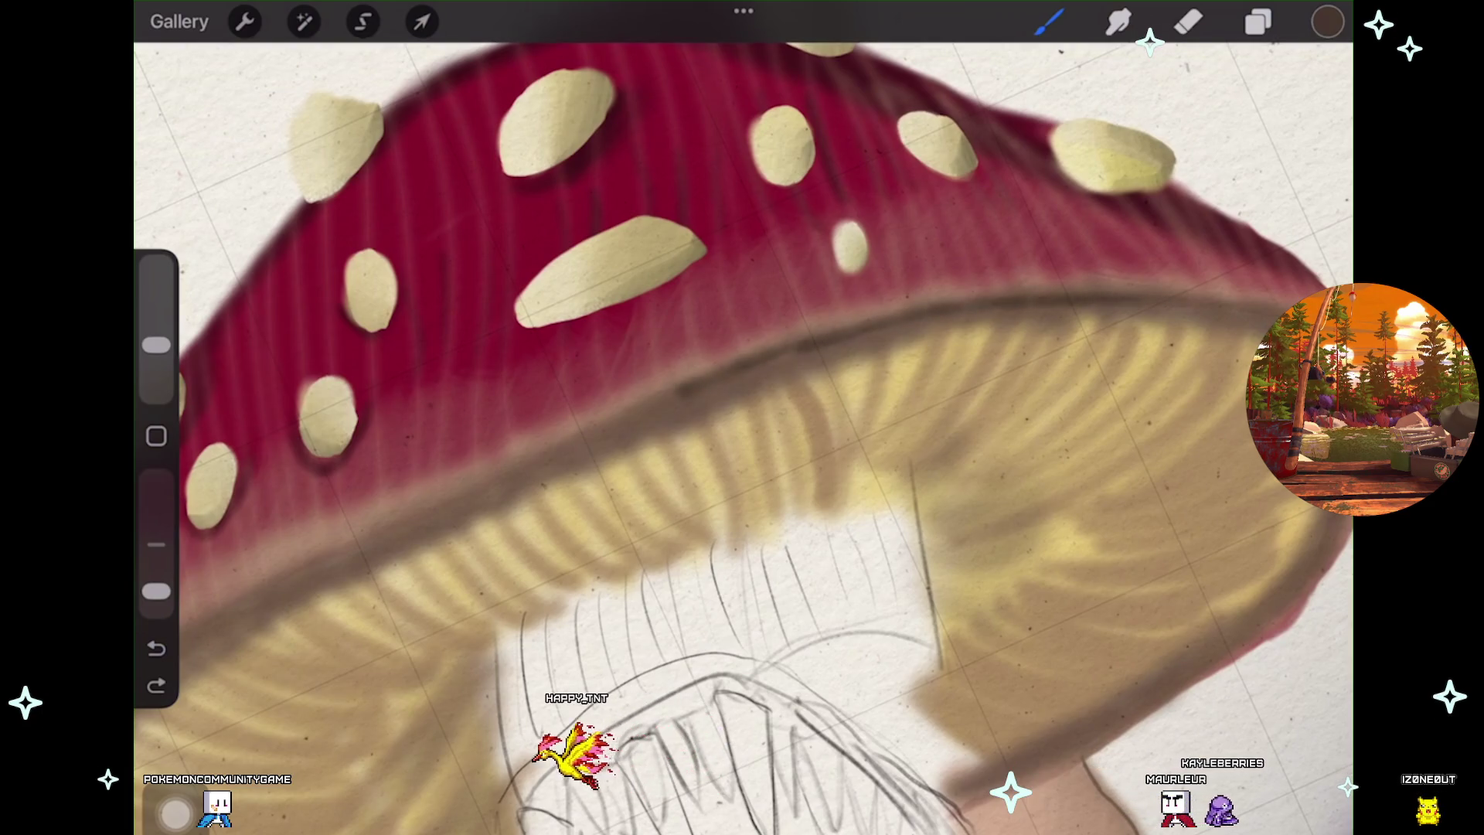
{"action": "scroll", "coordinate": [742, 418], "scroll_direction": "down", "scroll_amount": 5}
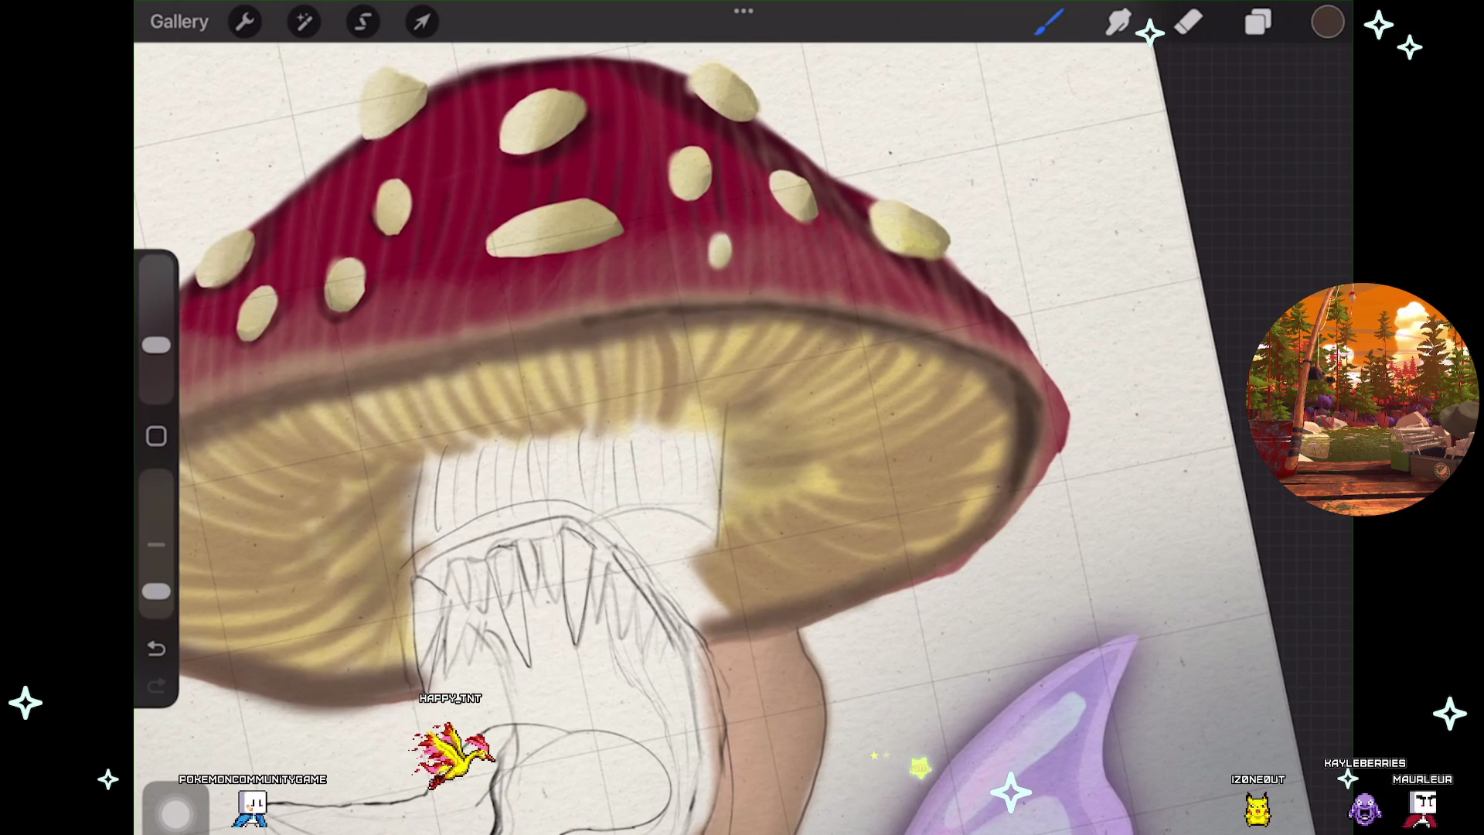
{"action": "left_click_drag", "start_coordinate": [619, 463], "coordinate": [700, 463]}
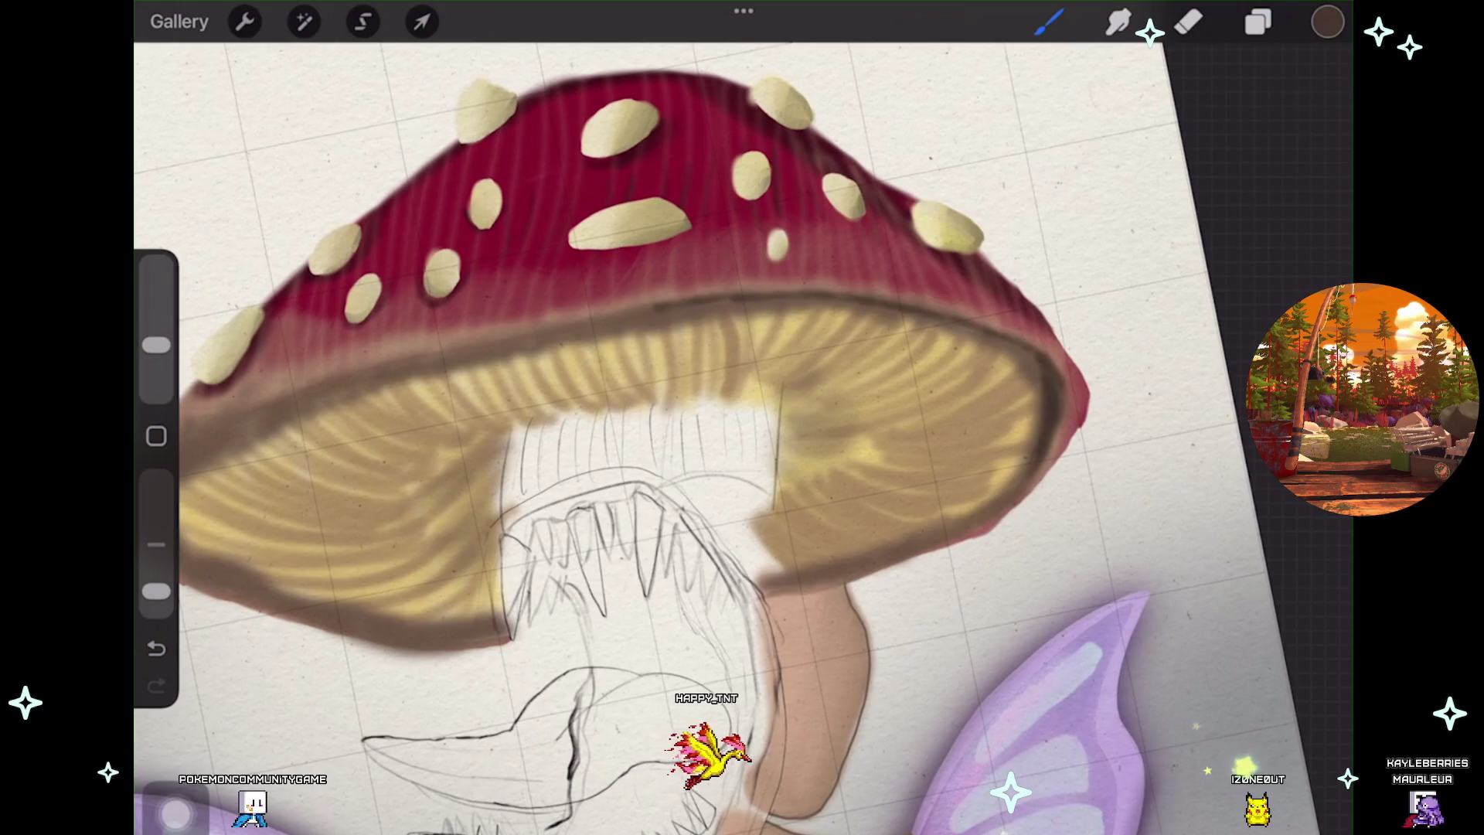
{"action": "scroll", "coordinate": [742, 417], "scroll_direction": "up", "scroll_amount": 3}
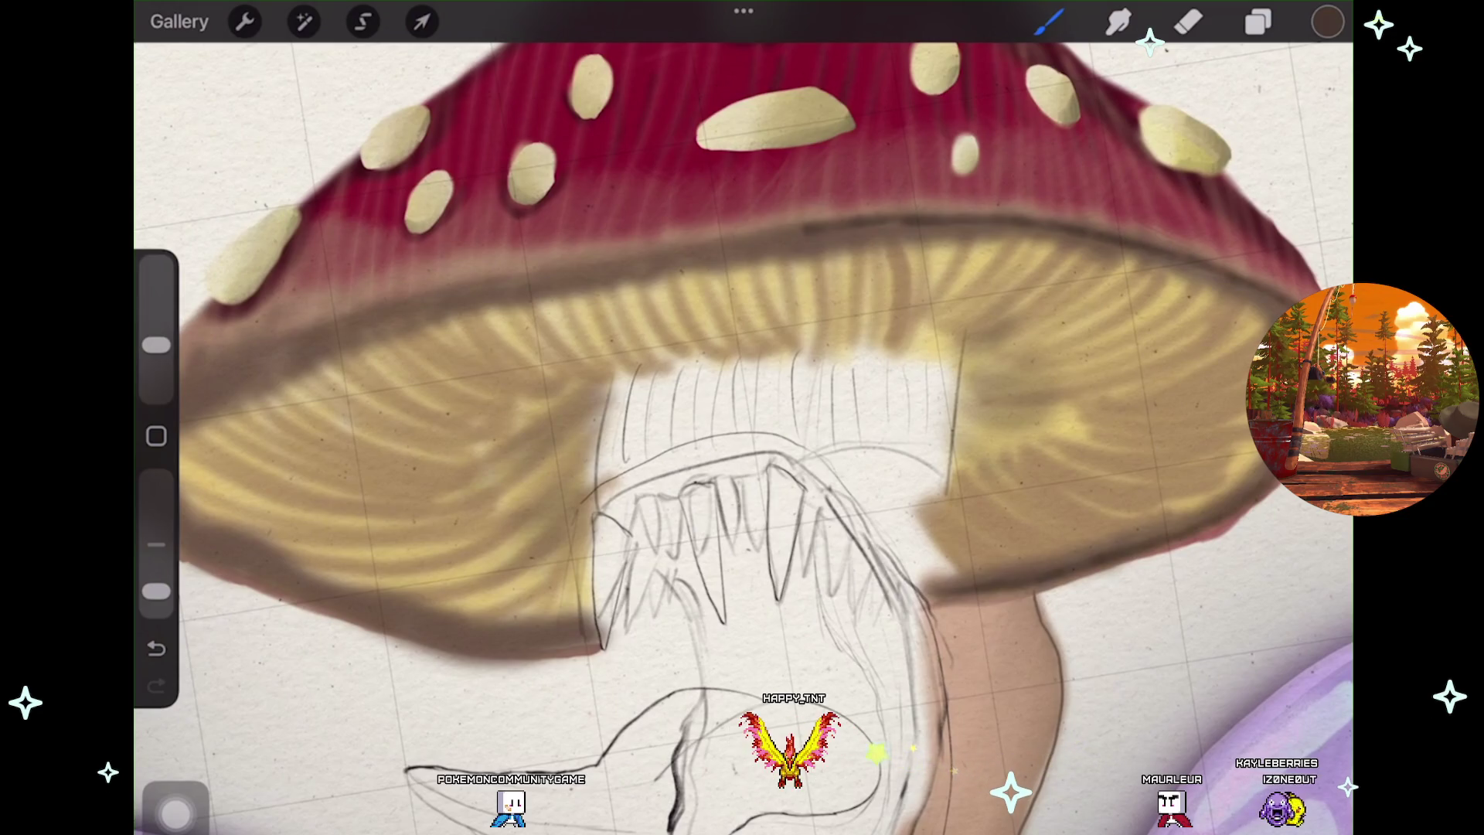
{"action": "scroll", "coordinate": [742, 418], "scroll_direction": "down", "scroll_amount": 1}
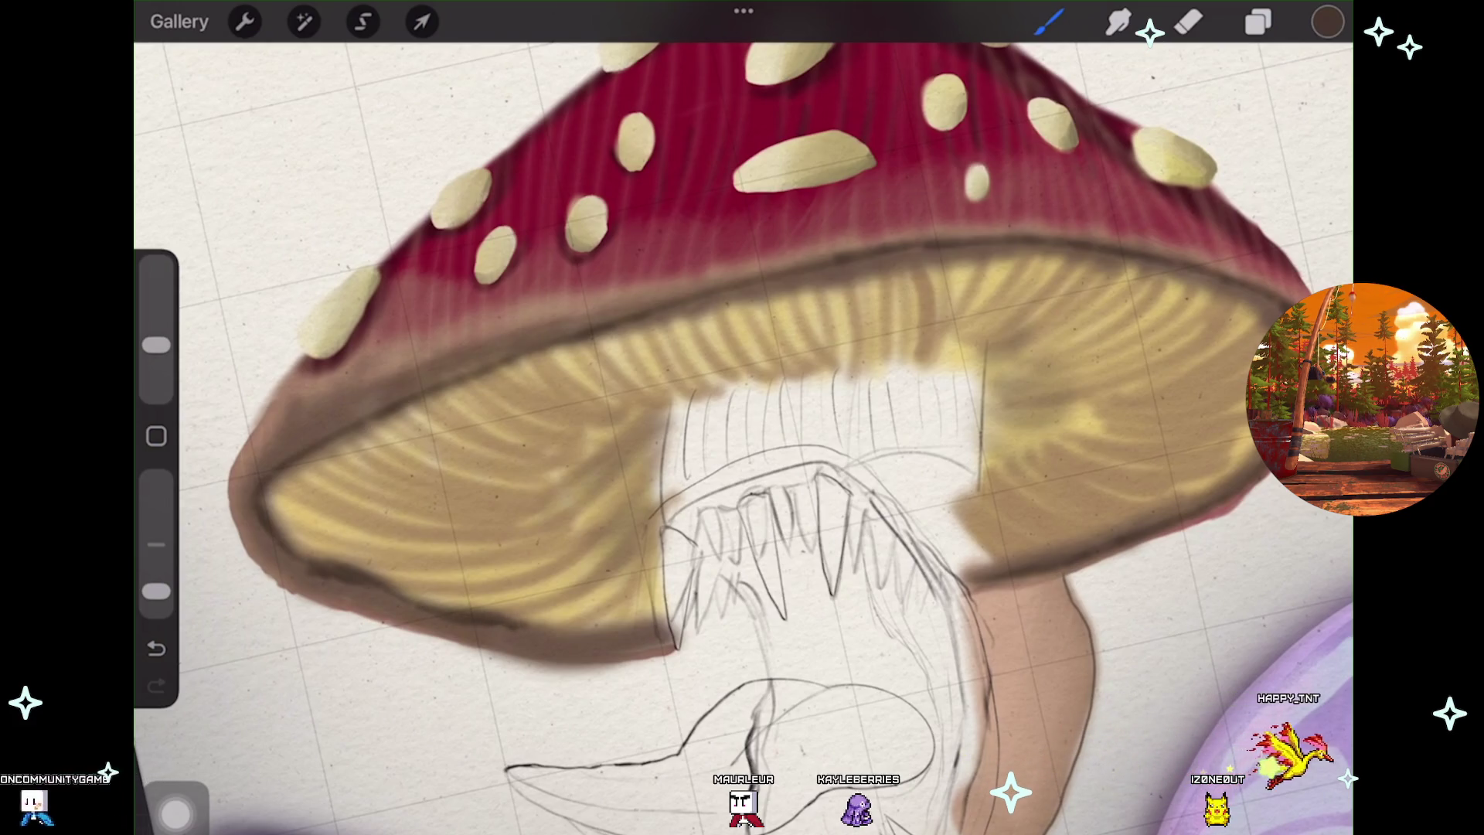
Zoom around the mushroom and undo the last paint stroke
{"action": "scroll", "coordinate": [742, 417], "scroll_direction": "down", "scroll_amount": 3}
{"action": "scroll", "coordinate": [742, 418], "scroll_direction": "up", "scroll_amount": 5}
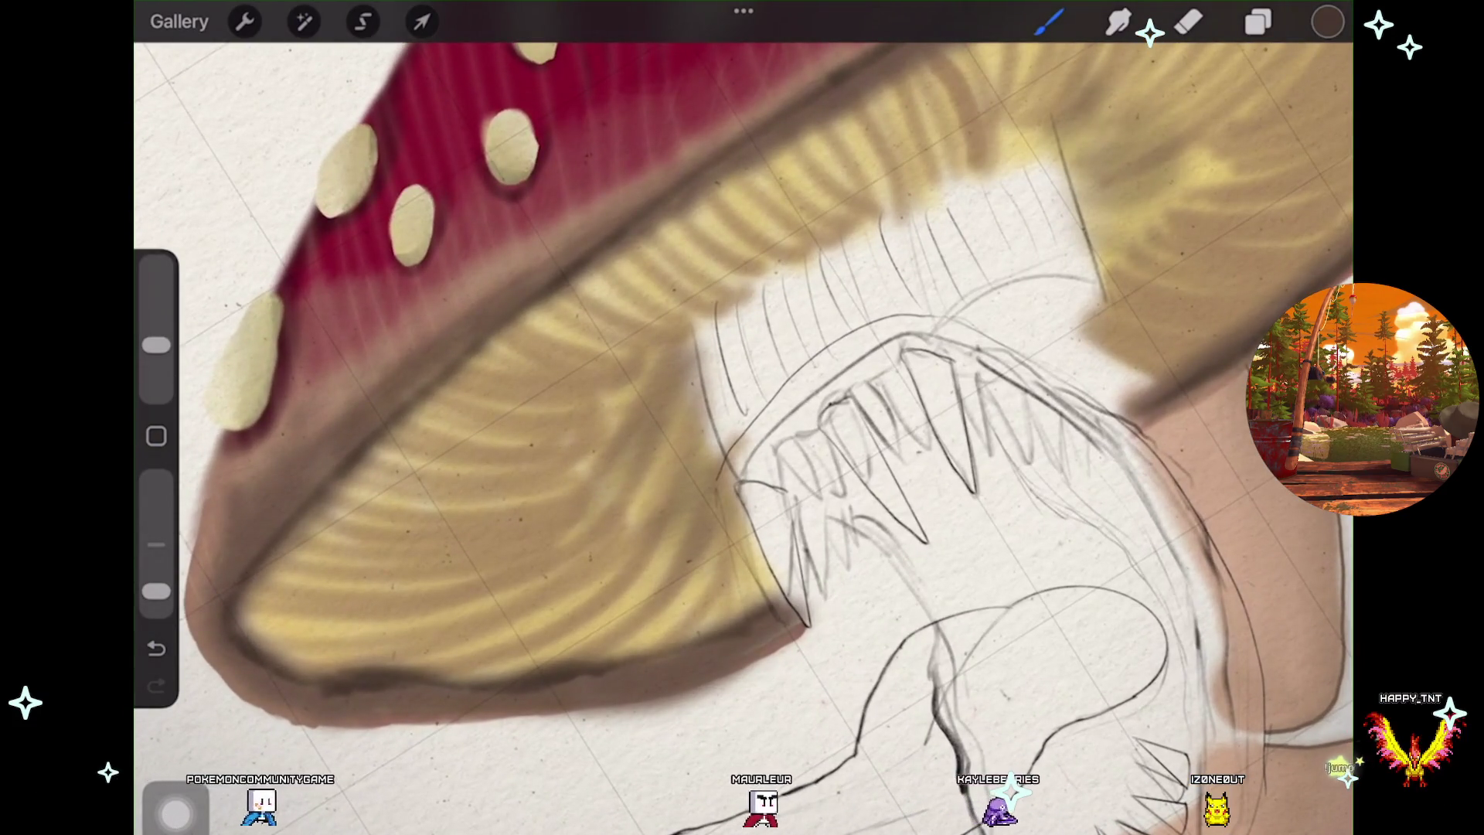
{"action": "scroll", "coordinate": [742, 418], "scroll_direction": "down", "scroll_amount": 3}
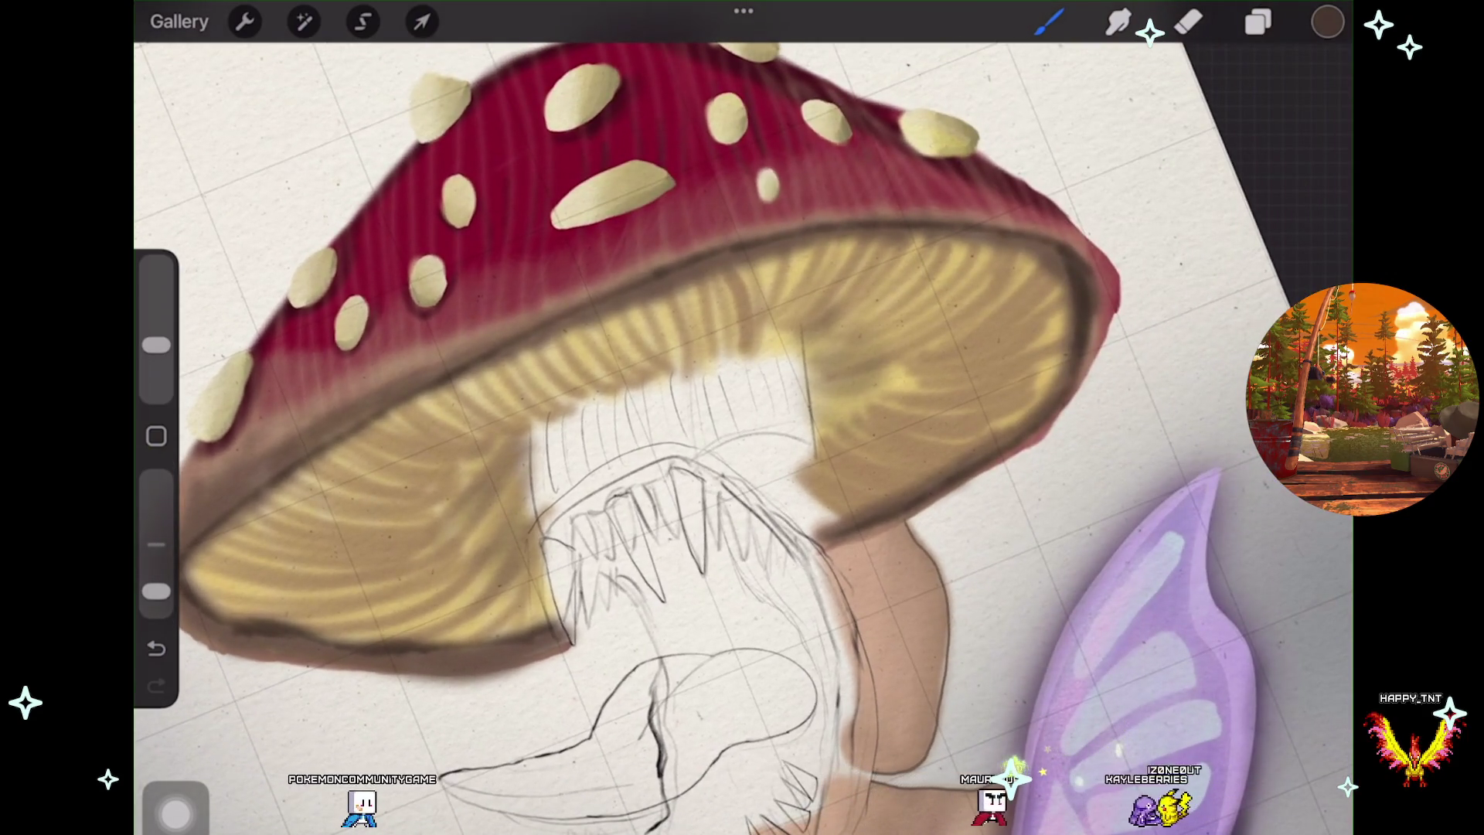
{"action": "scroll", "coordinate": [743, 417], "scroll_direction": "down", "scroll_amount": 2}
{"action": "scroll", "coordinate": [742, 417], "scroll_direction": "up", "scroll_amount": 3}
{"action": "scroll", "coordinate": [742, 417], "scroll_direction": "up", "scroll_amount": 2}
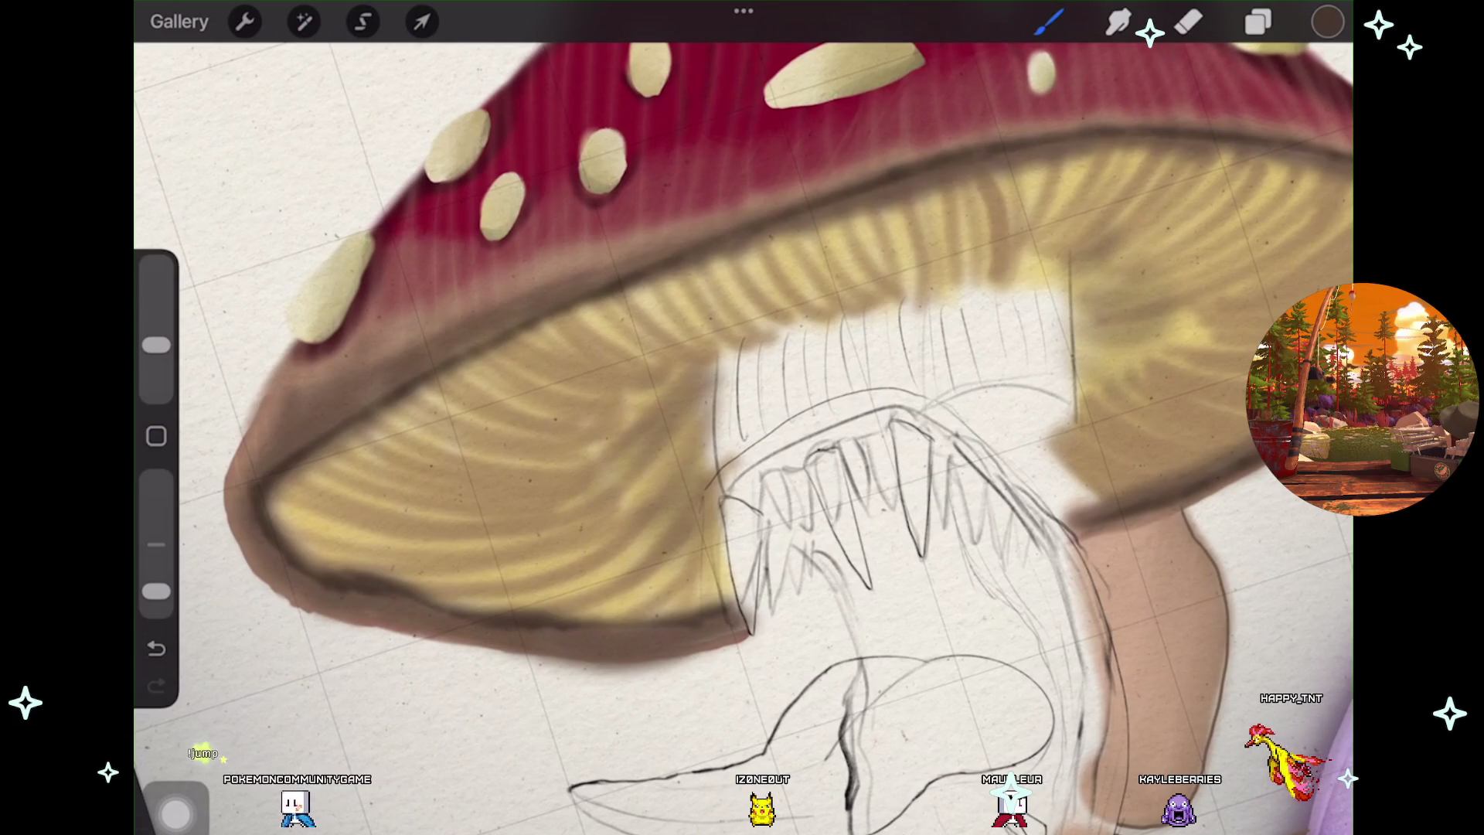
{"action": "scroll", "coordinate": [743, 418], "scroll_direction": "down", "scroll_amount": 5}
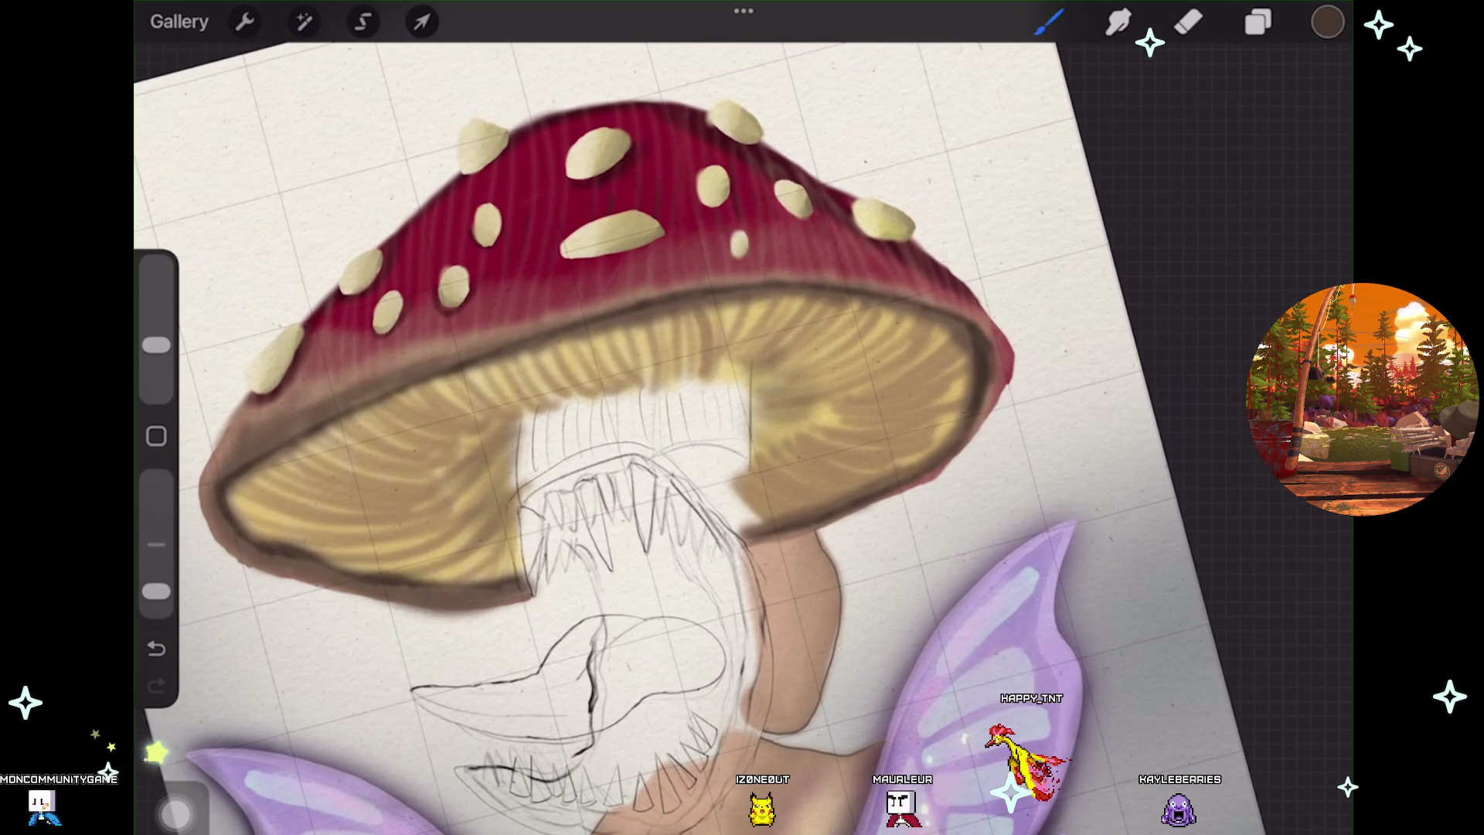
{"action": "scroll", "coordinate": [701, 438], "scroll_direction": "down", "scroll_amount": 2}
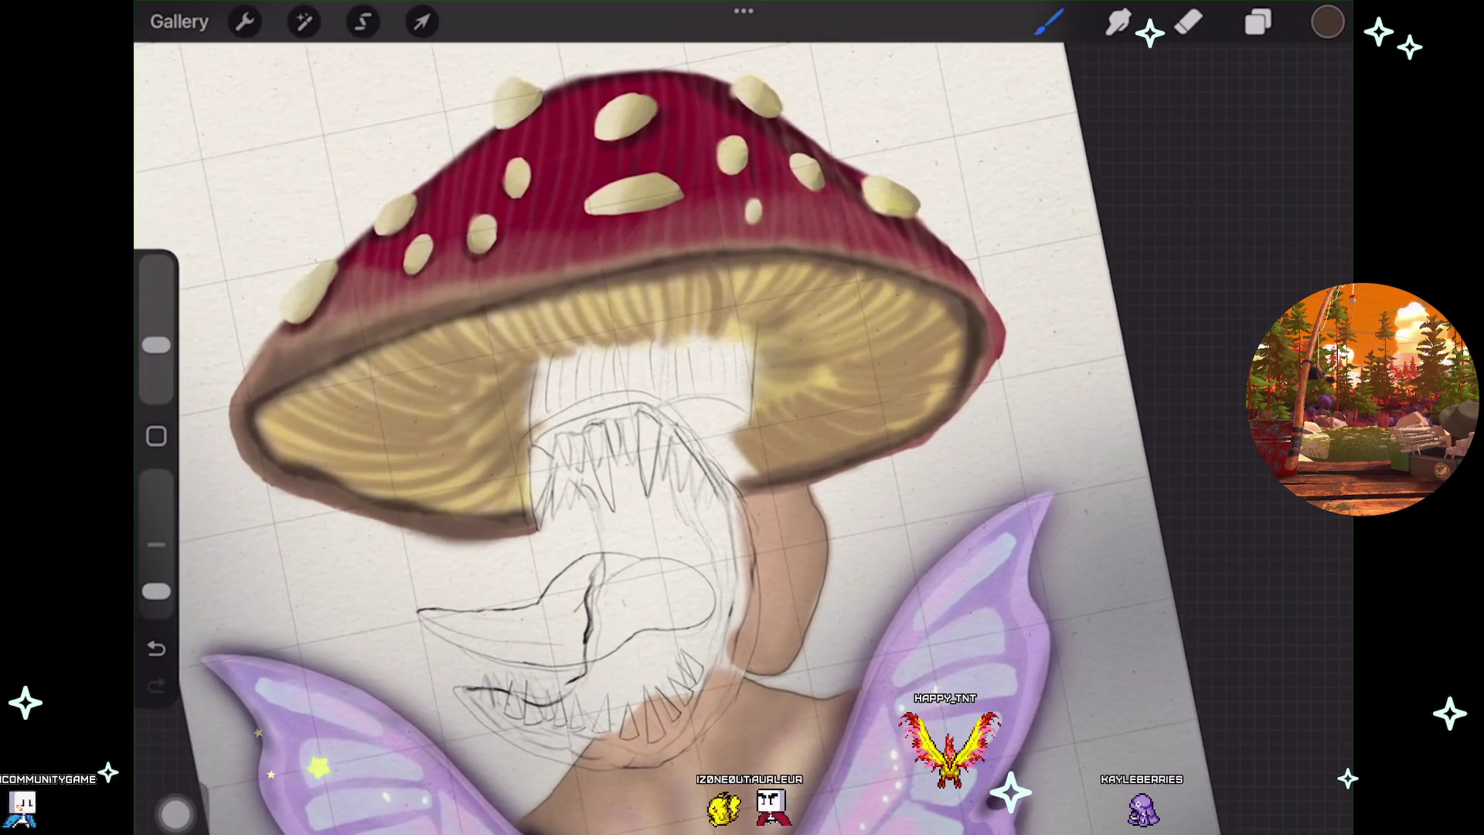
{"action": "scroll", "coordinate": [654, 433], "scroll_direction": "up", "scroll_amount": 2}
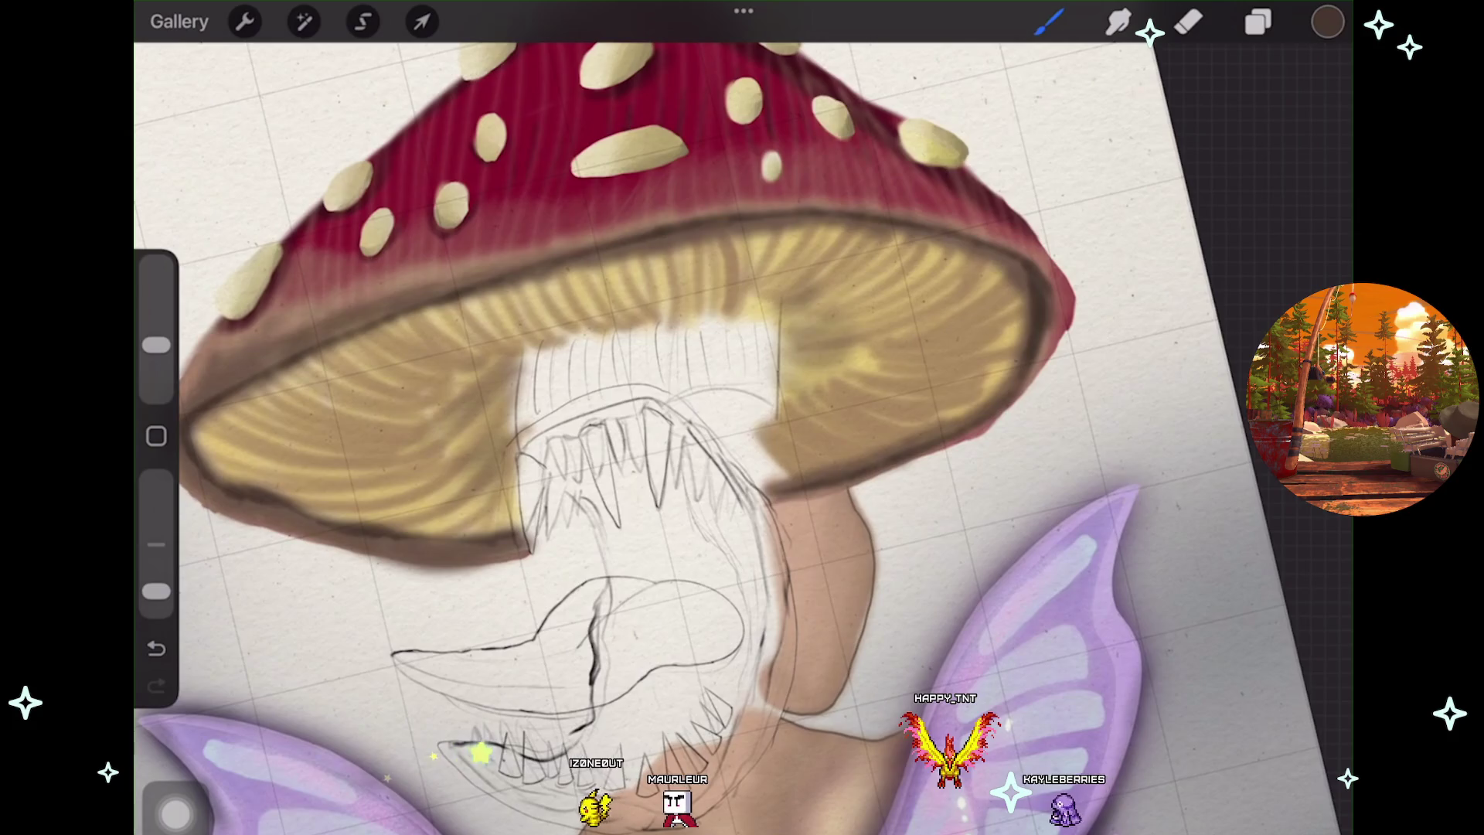
{"action": "scroll", "coordinate": [773, 387], "scroll_direction": "up", "scroll_amount": 2}
{"action": "scroll", "coordinate": [773, 387], "scroll_direction": "up", "scroll_amount": 2}
{"action": "scroll", "coordinate": [773, 386], "scroll_direction": "up", "scroll_amount": 1}
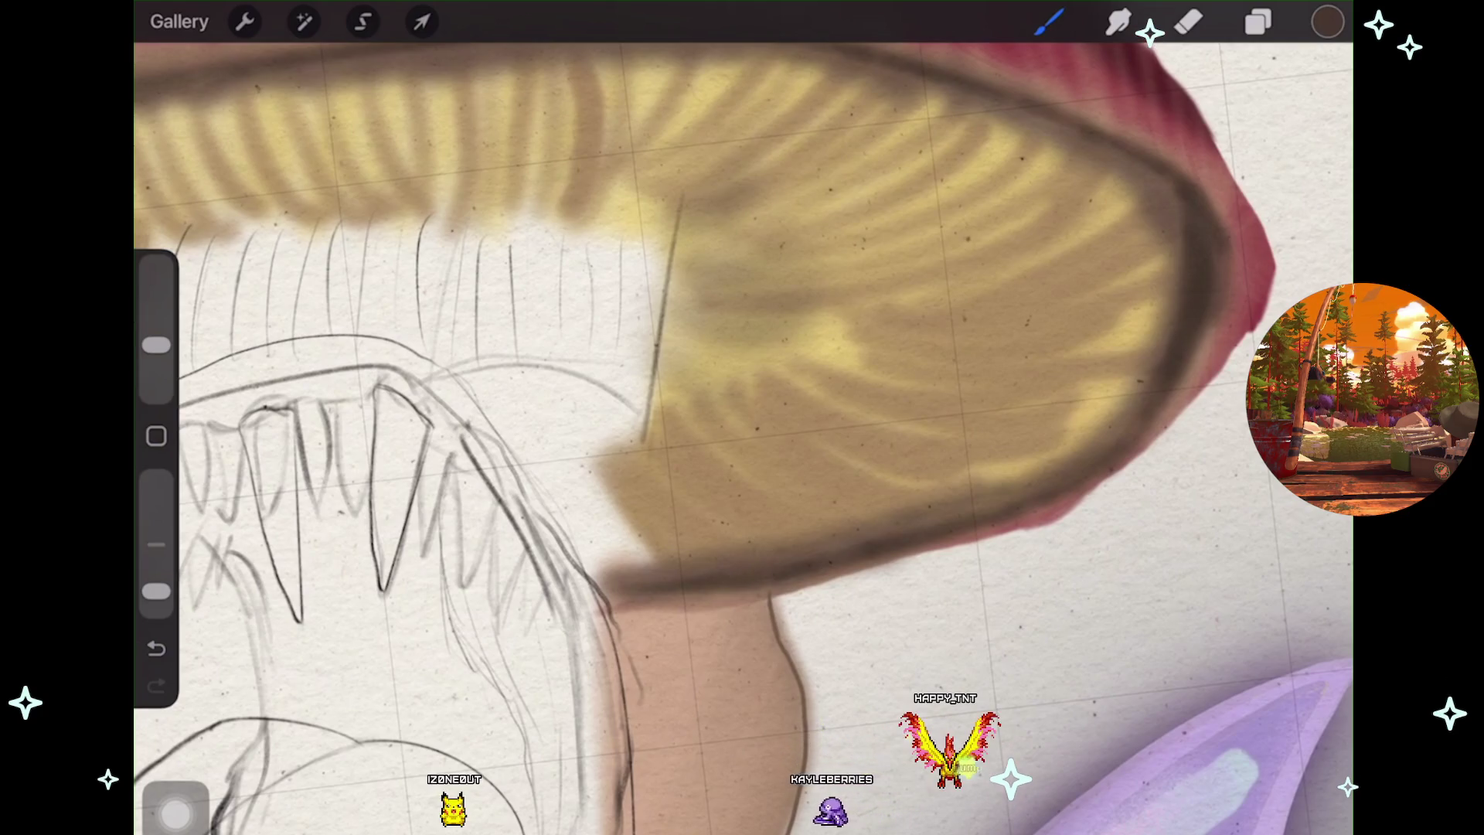
{"action": "scroll", "coordinate": [742, 417], "scroll_direction": "down", "scroll_amount": 3}
{"action": "scroll", "coordinate": [742, 418], "scroll_direction": "up", "scroll_amount": 1}
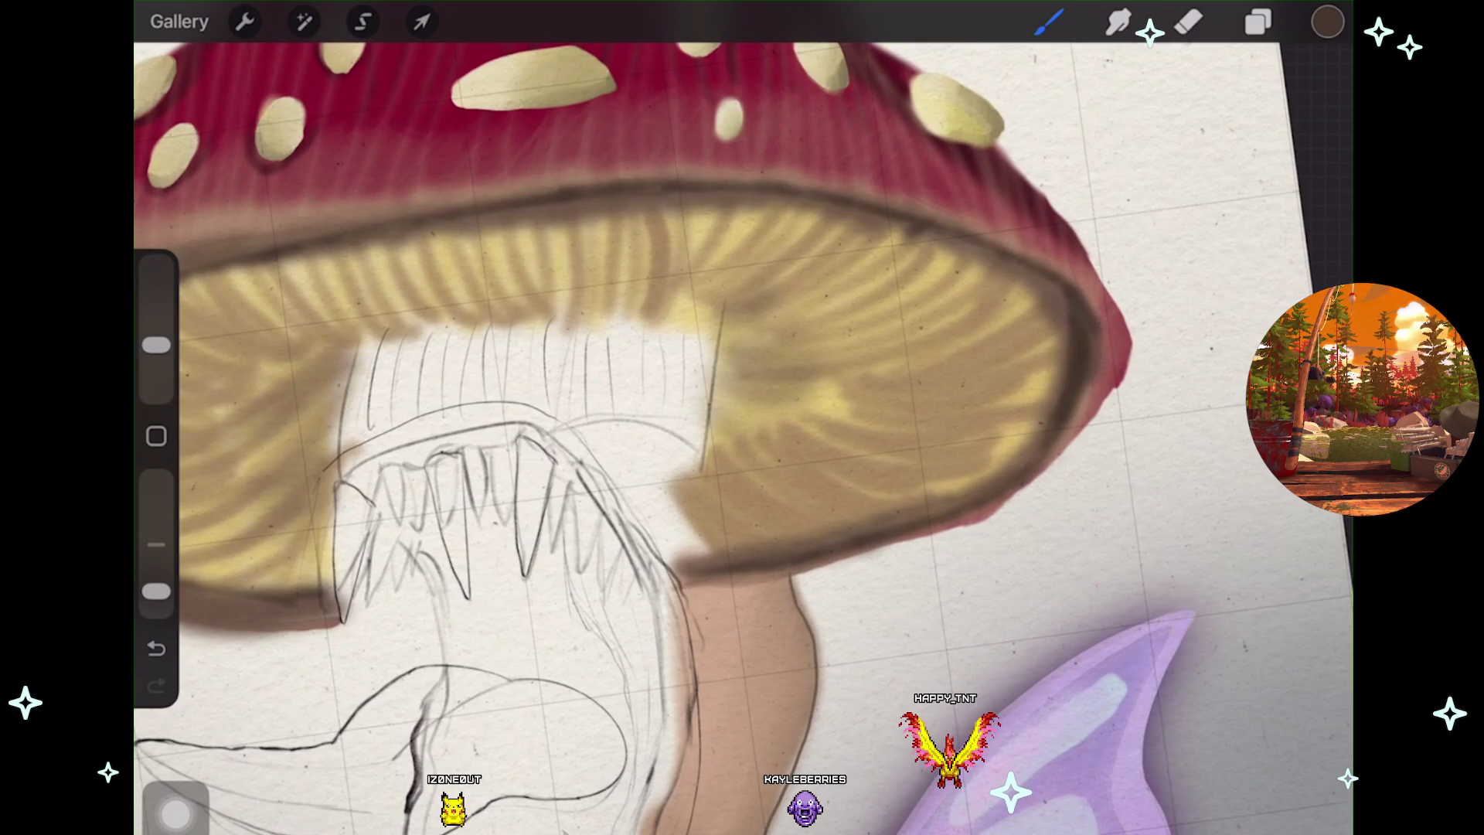
{"action": "key", "text": "ctrl+z"}
{"action": "scroll", "coordinate": [742, 417], "scroll_direction": "down", "scroll_amount": 3}
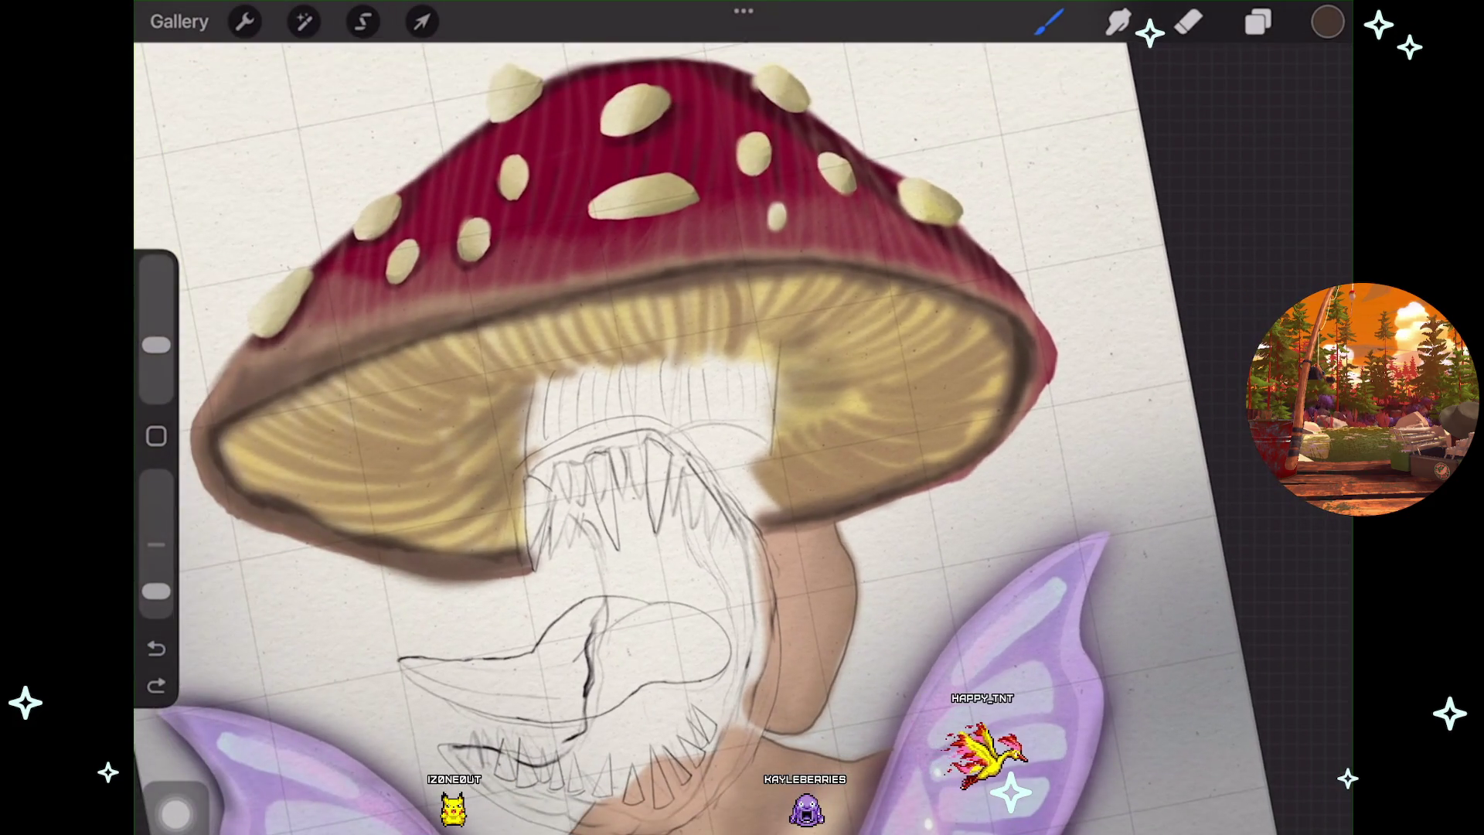
{"action": "scroll", "coordinate": [742, 417], "scroll_direction": "down", "scroll_amount": 3}
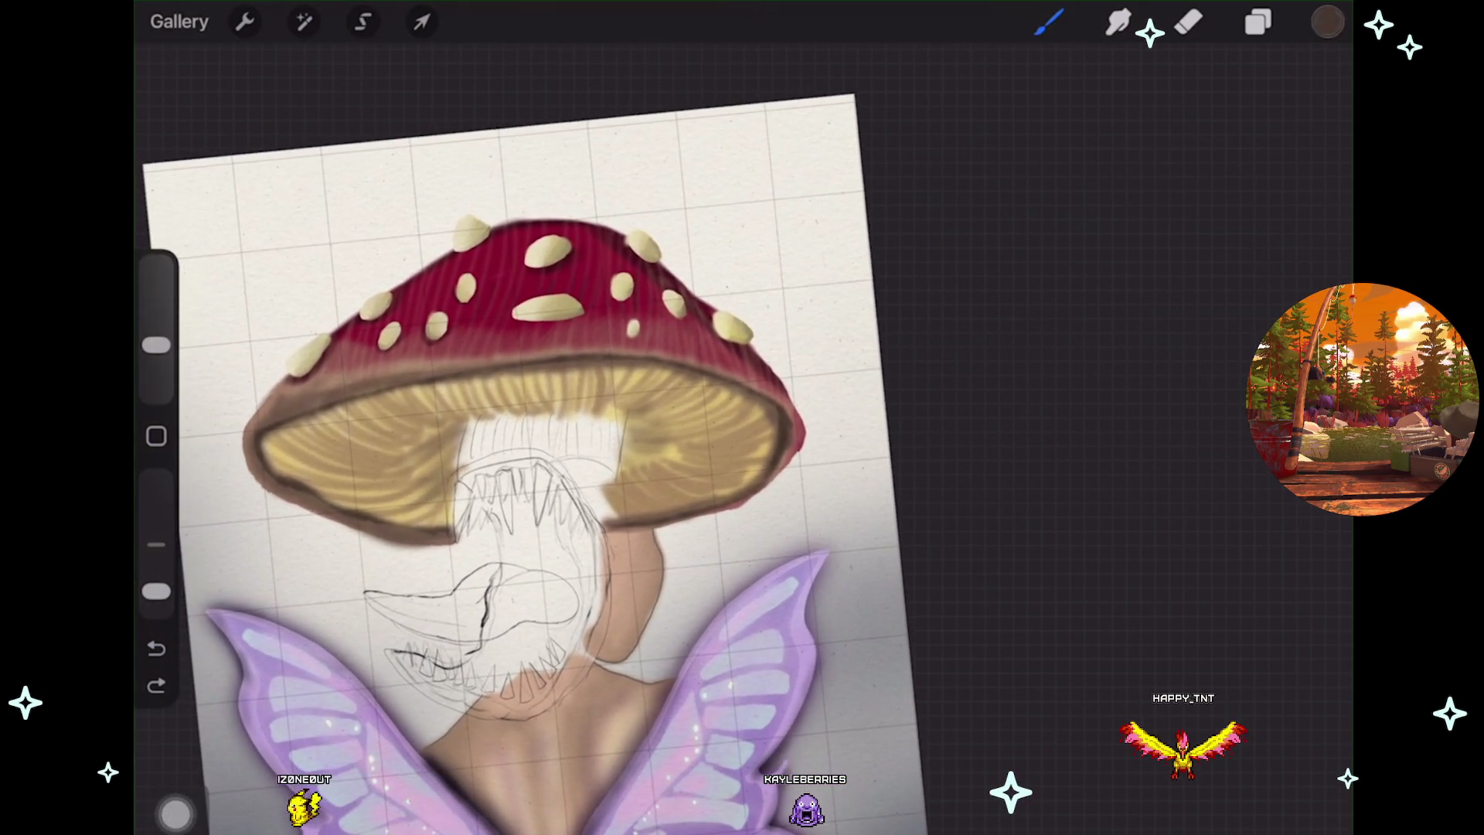
Open the layers list and select the rim layer, Layer 33
{"action": "left_click", "coordinate": [1328, 21]}
{"action": "left_click", "coordinate": [1258, 21]}
{"action": "left_click", "coordinate": [1104, 576]}
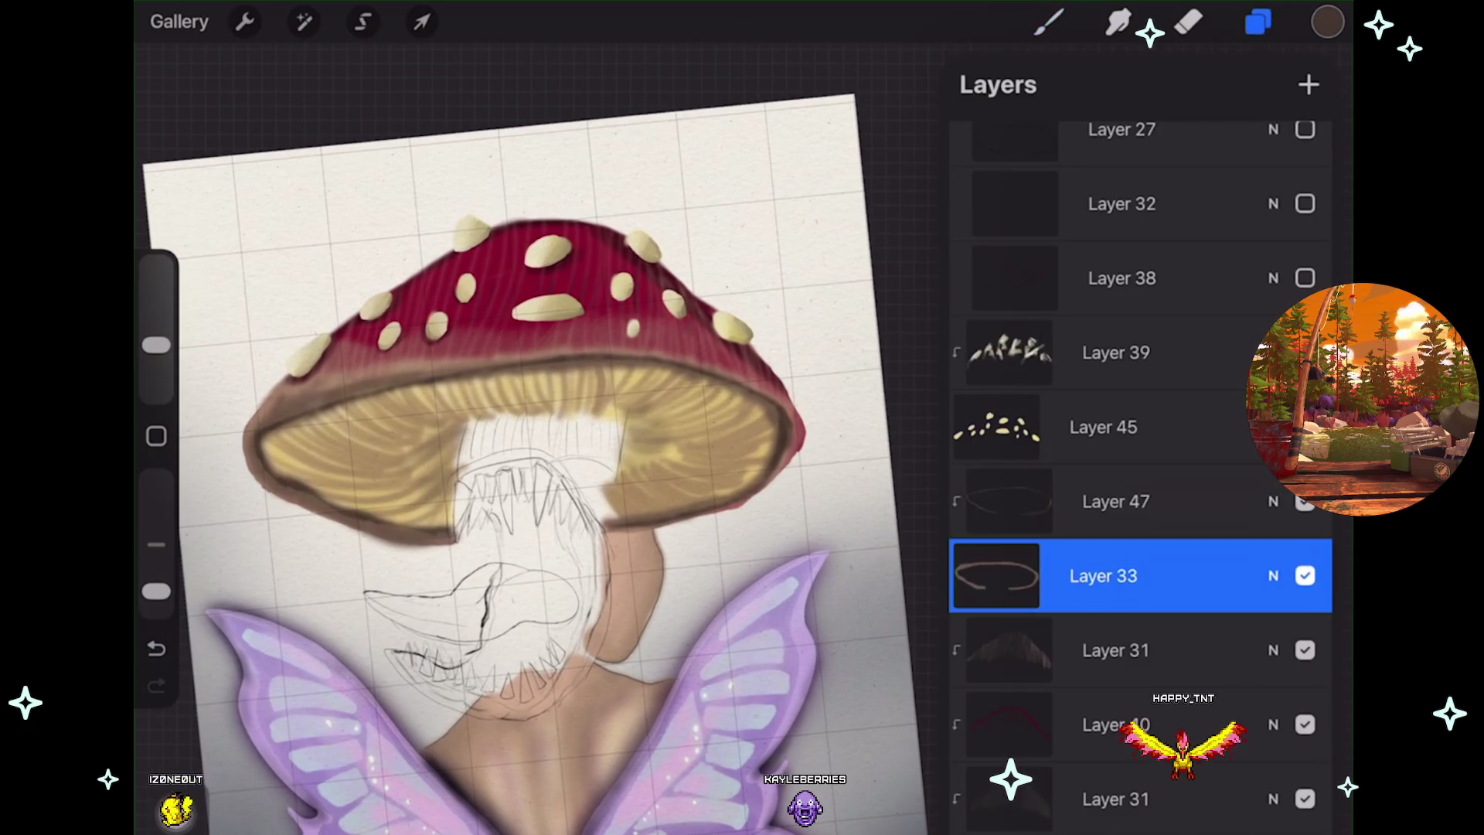
Add a new Layer 48 clipped to Layer 33 and sample the brown of the cap's left rim
{"action": "left_click", "coordinate": [1309, 84]}
{"action": "left_click", "coordinate": [1257, 22]}
{"action": "scroll", "coordinate": [541, 464], "scroll_direction": "up", "scroll_amount": 5}
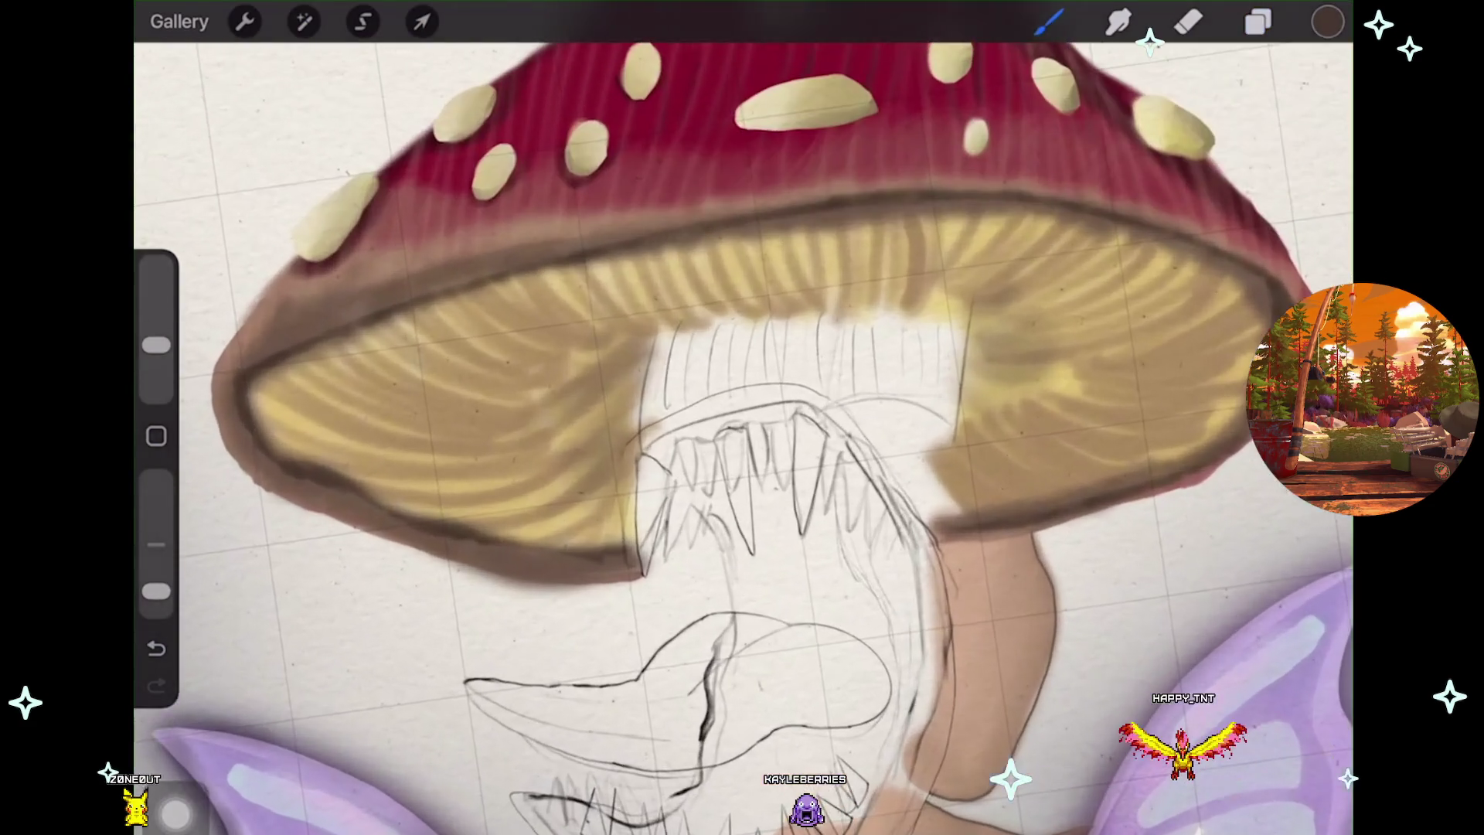
{"action": "left_click", "coordinate": [873, 261]}
{"action": "mouse_move", "coordinate": [874, 261]}
{"action": "left_mouse_down"}
{"action": "mouse_move", "coordinate": [236, 344]}
{"action": "mouse_move", "coordinate": [310, 270]}
{"action": "left_mouse_up"}
Undo the stroke on the right gills and switch the colour picker to Complementary harmony
{"action": "scroll", "coordinate": [742, 417], "scroll_direction": "up", "scroll_amount": 2}
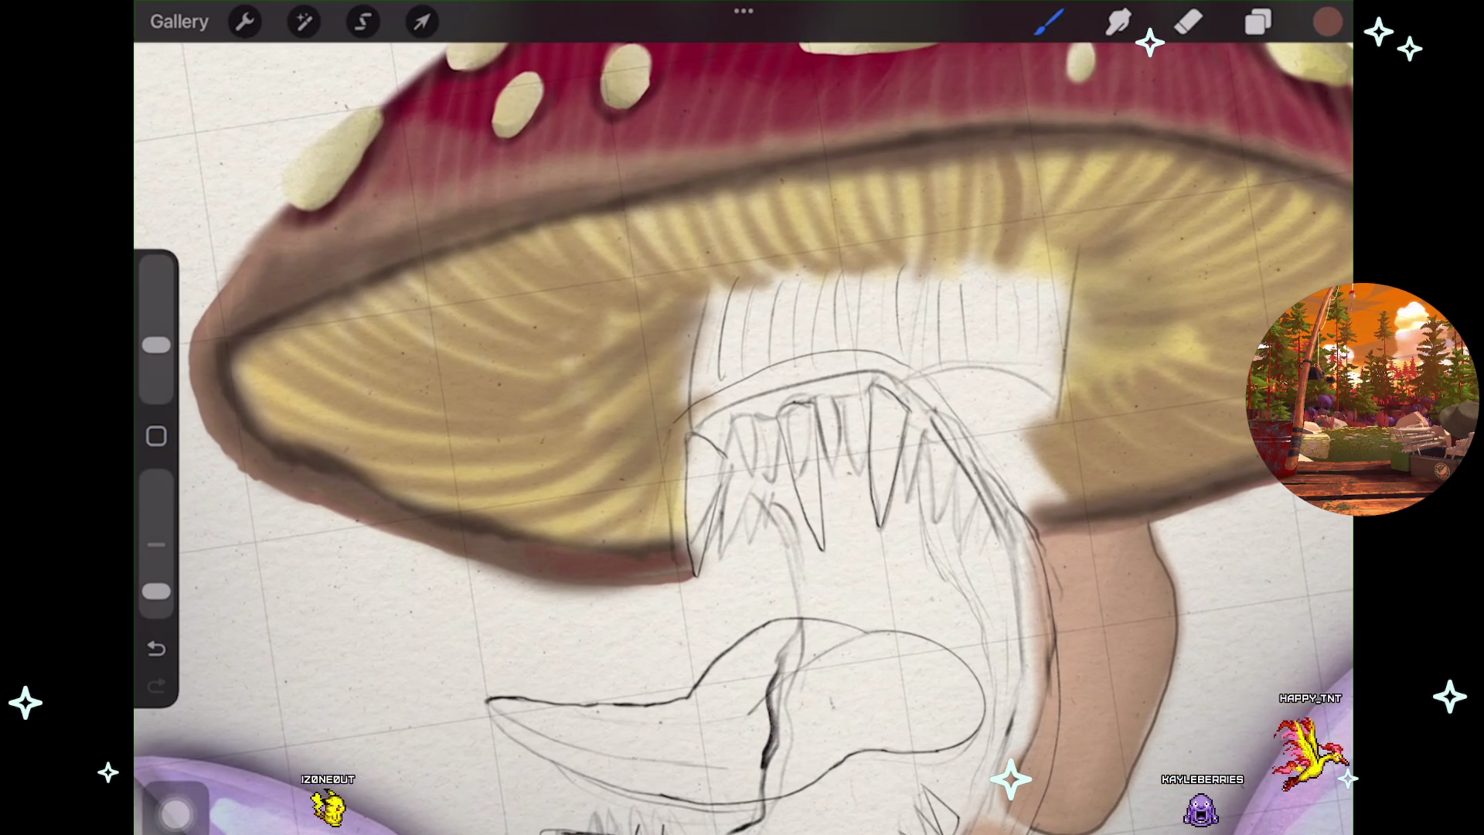
{"action": "key", "text": "ctrl+z"}
{"action": "left_click", "coordinate": [1328, 22]}
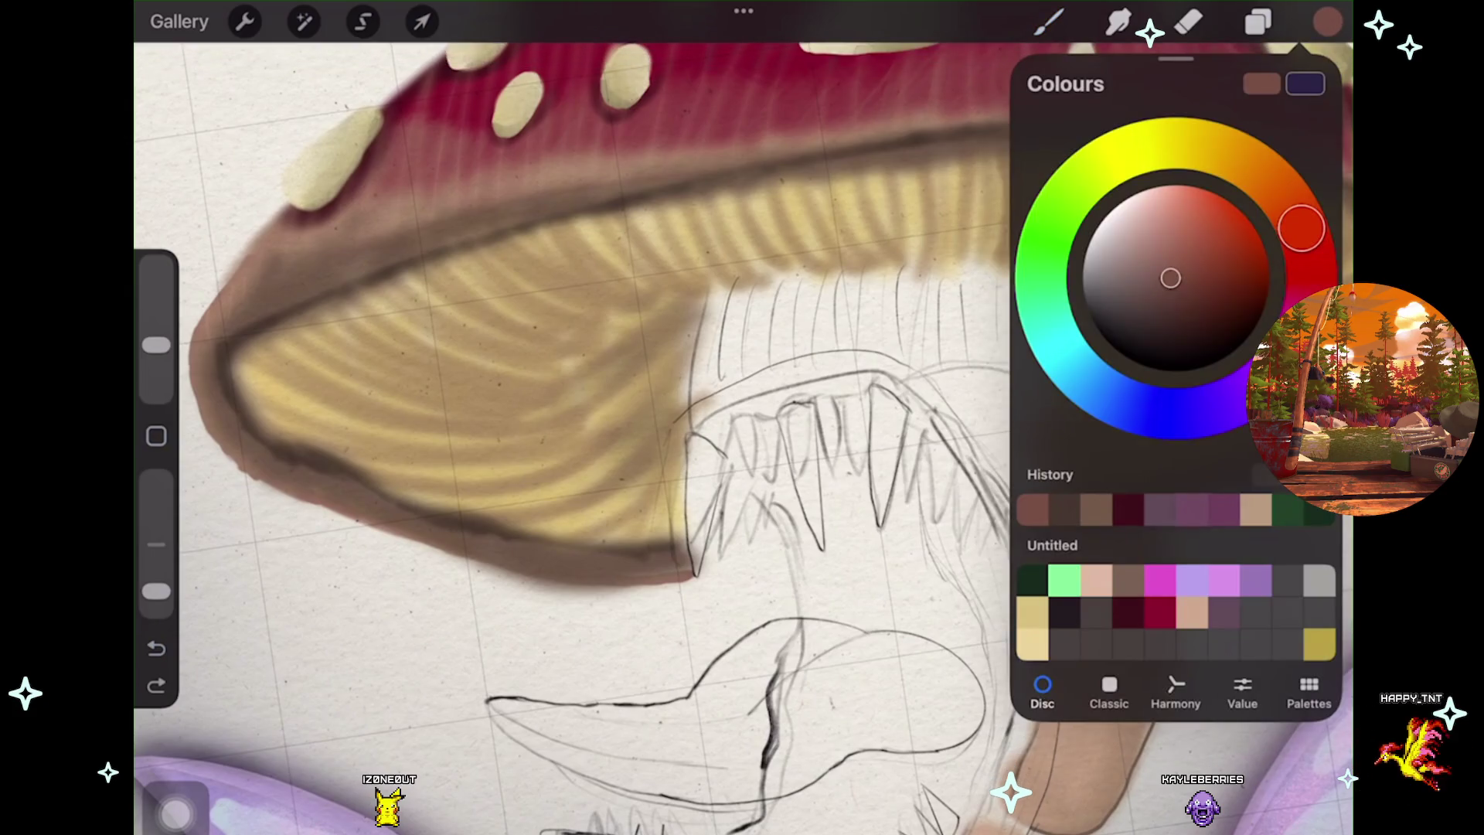
{"action": "left_click", "coordinate": [1176, 692]}
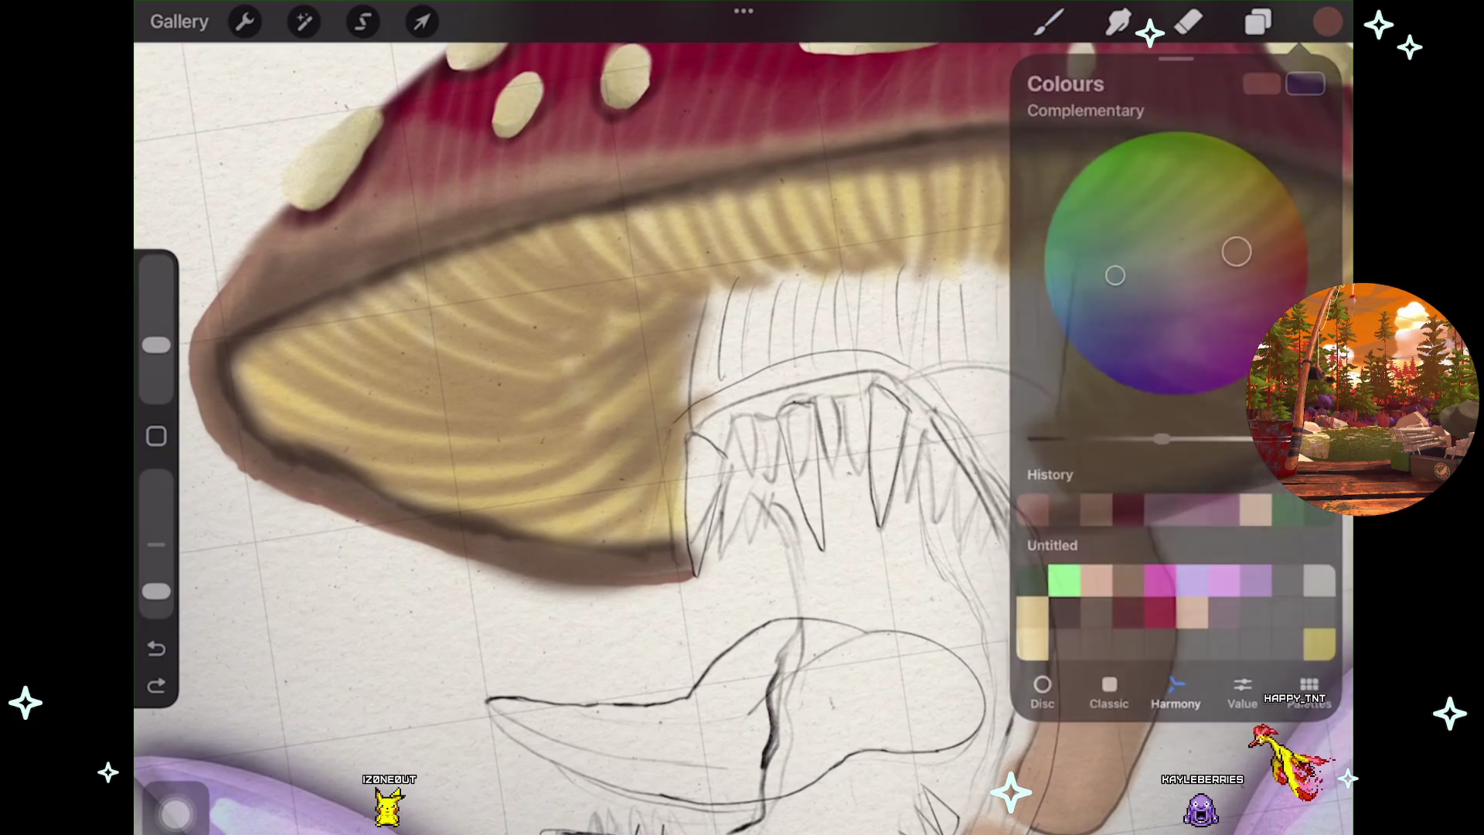
{"action": "left_click", "coordinate": [1050, 22]}
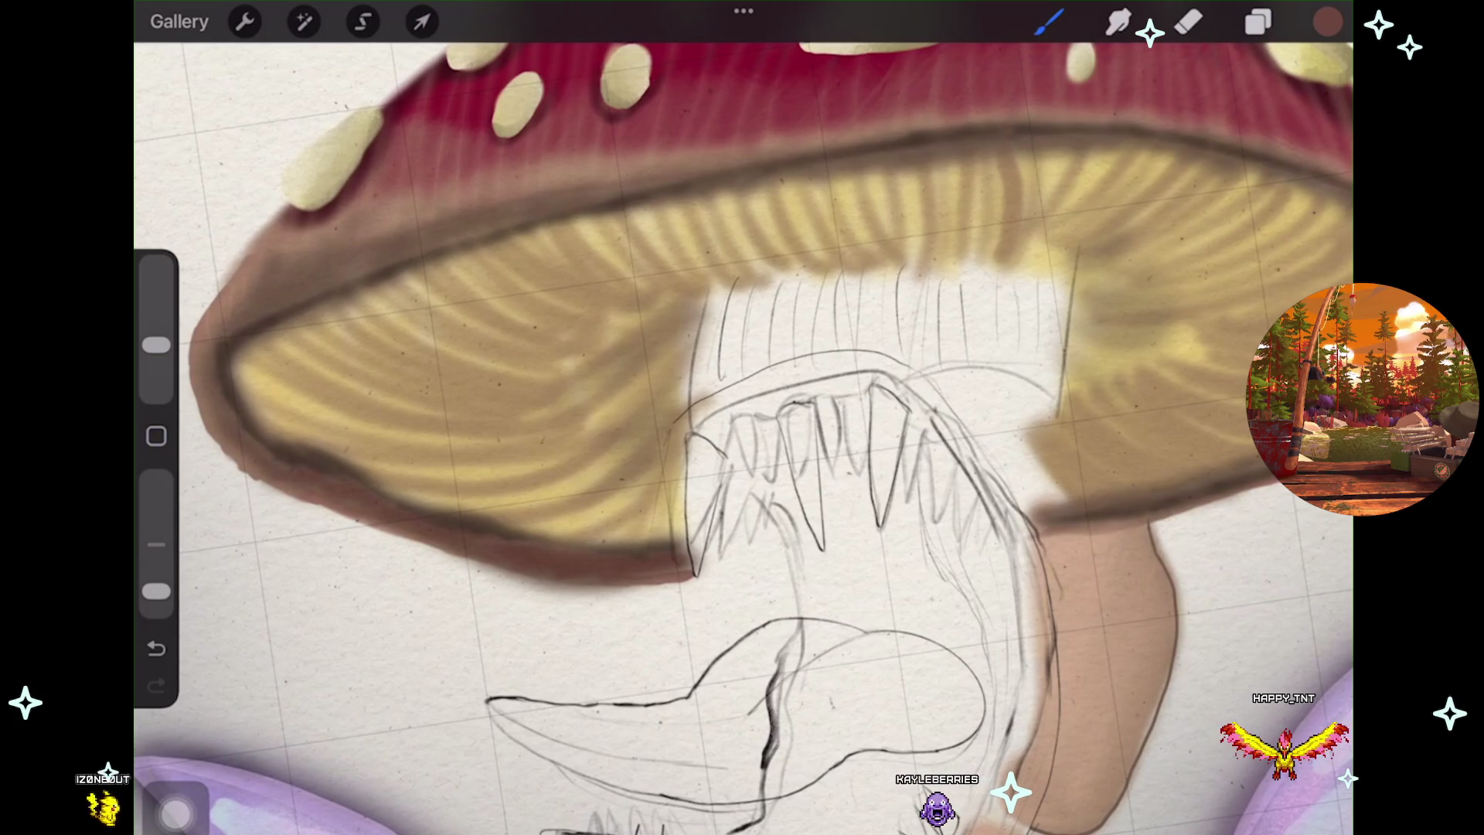
Pan and zoom to inspect the rim shading, then reopen the colour picker
{"action": "scroll", "coordinate": [744, 433], "scroll_direction": "down", "scroll_amount": 3}
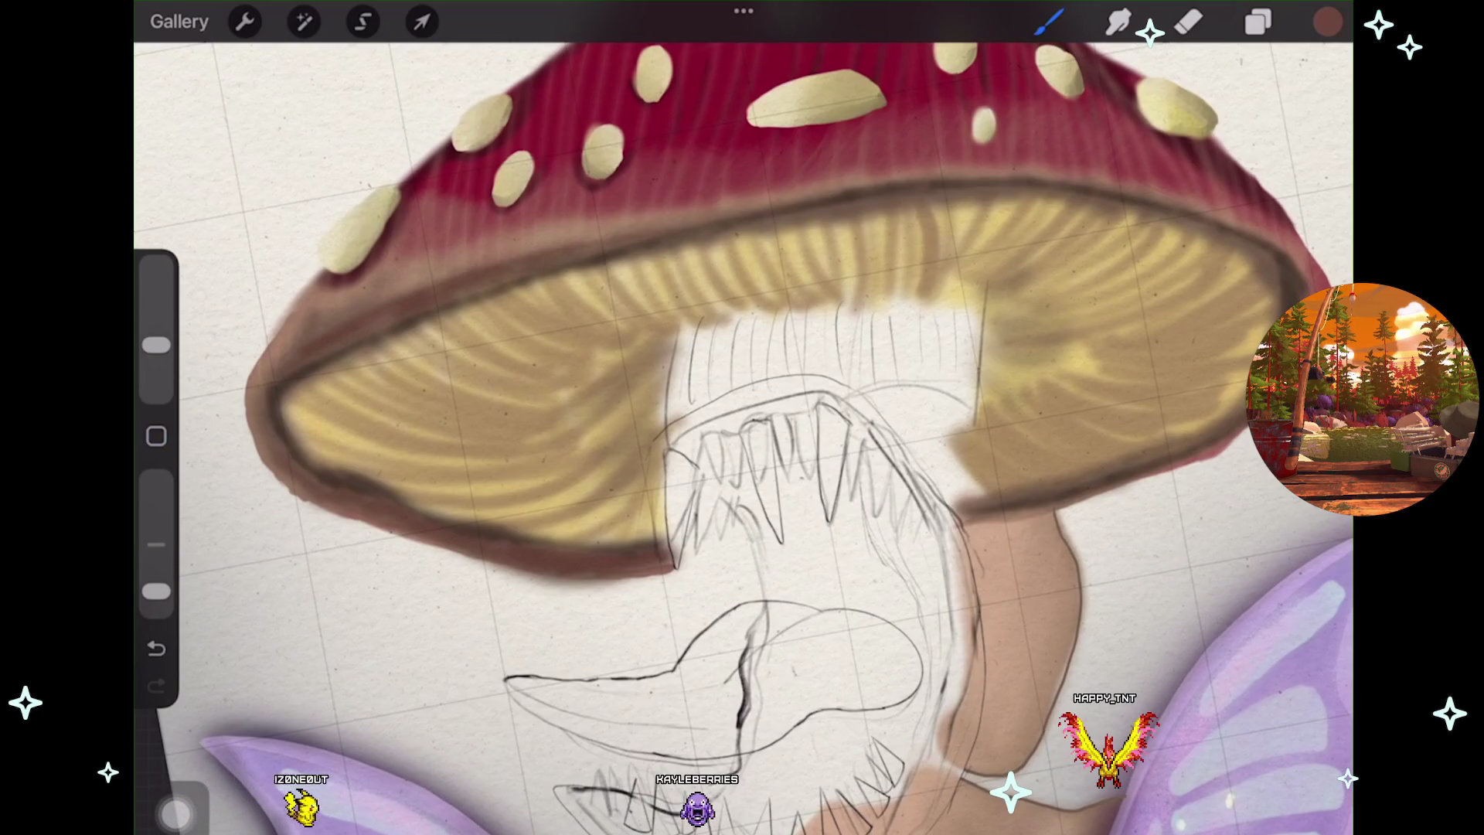
{"action": "scroll", "coordinate": [743, 417], "scroll_direction": "down", "scroll_amount": 3}
{"action": "scroll", "coordinate": [773, 432], "scroll_direction": "up", "scroll_amount": 5}
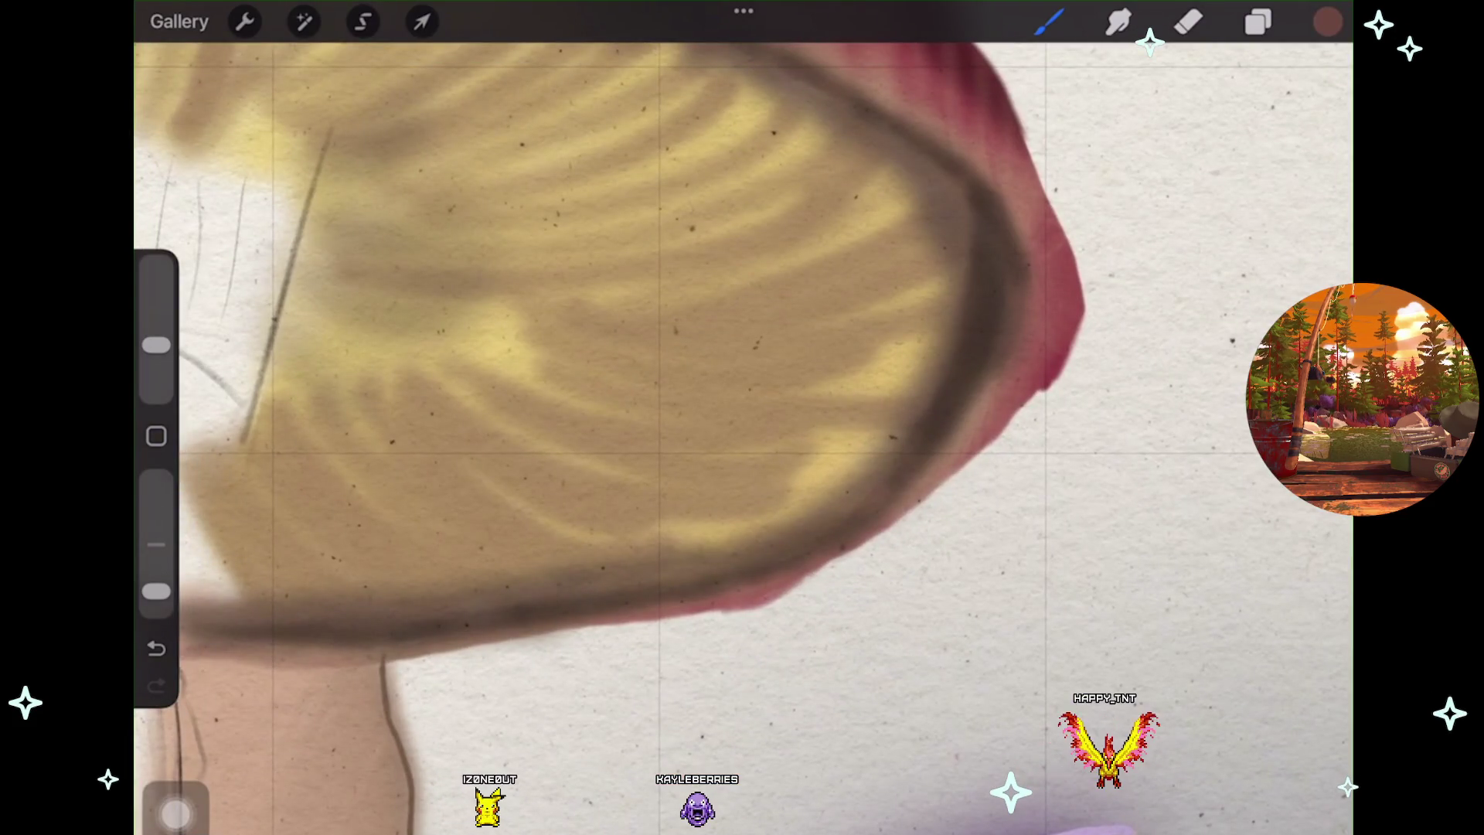
{"action": "scroll", "coordinate": [619, 418], "scroll_direction": "down", "scroll_amount": 5}
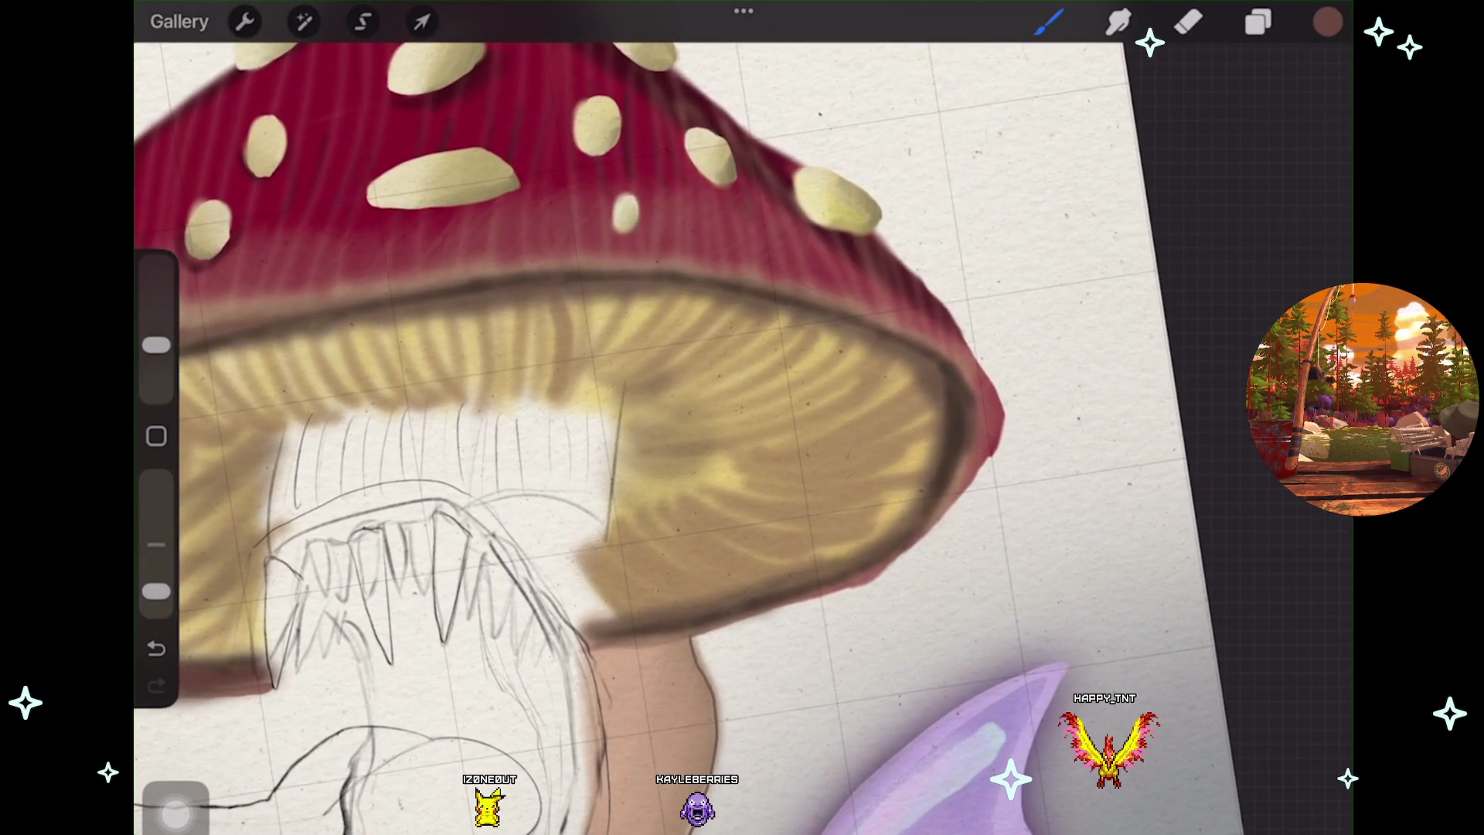
{"action": "scroll", "coordinate": [742, 418], "scroll_direction": "up", "scroll_amount": 2}
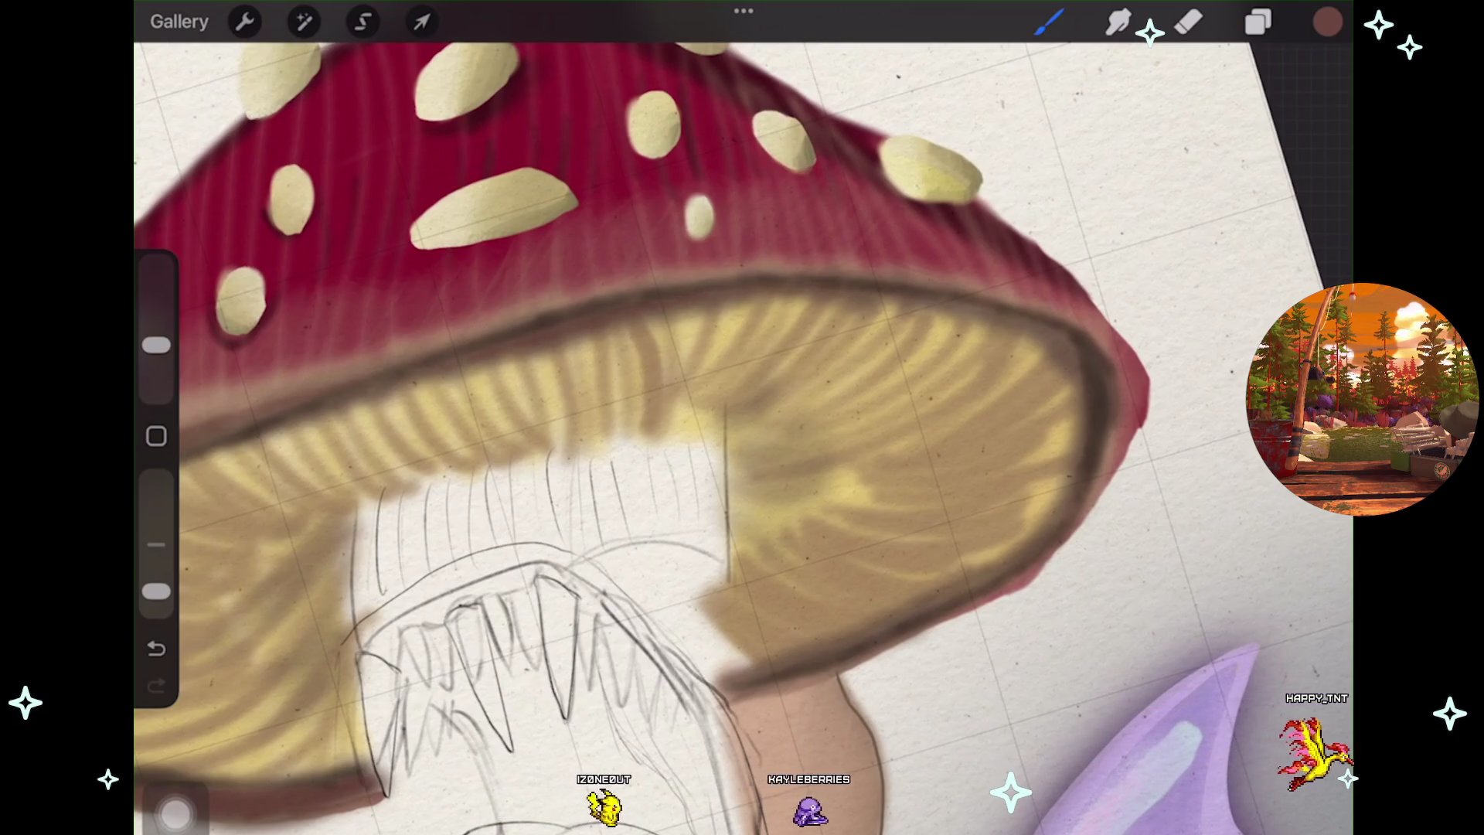
{"action": "scroll", "coordinate": [742, 418], "scroll_direction": "down", "scroll_amount": 3}
{"action": "scroll", "coordinate": [742, 418], "scroll_direction": "up", "scroll_amount": 1}
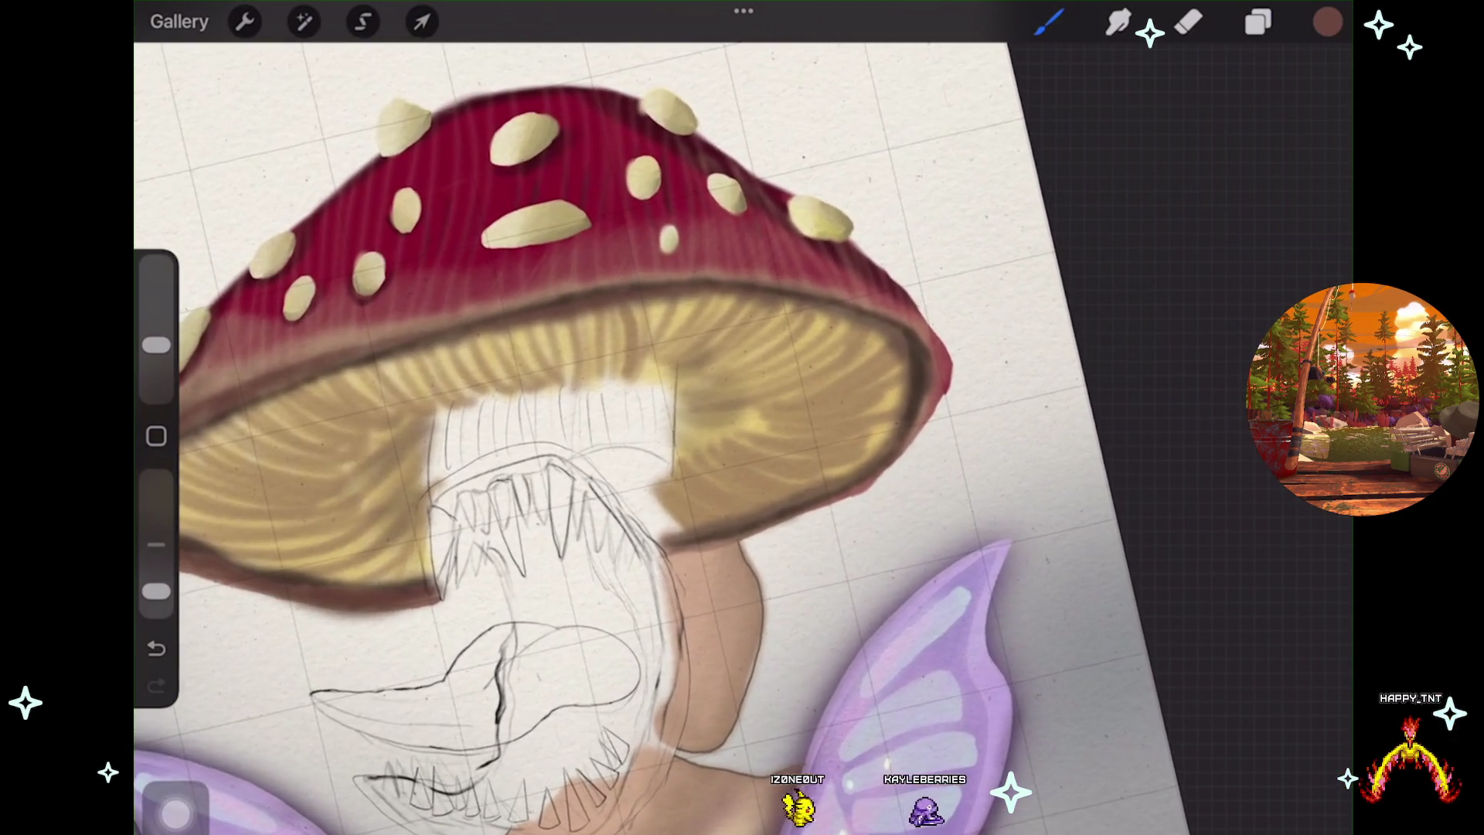
{"action": "scroll", "coordinate": [742, 417], "scroll_direction": "right", "scroll_amount": 3}
{"action": "left_click", "coordinate": [1328, 22]}
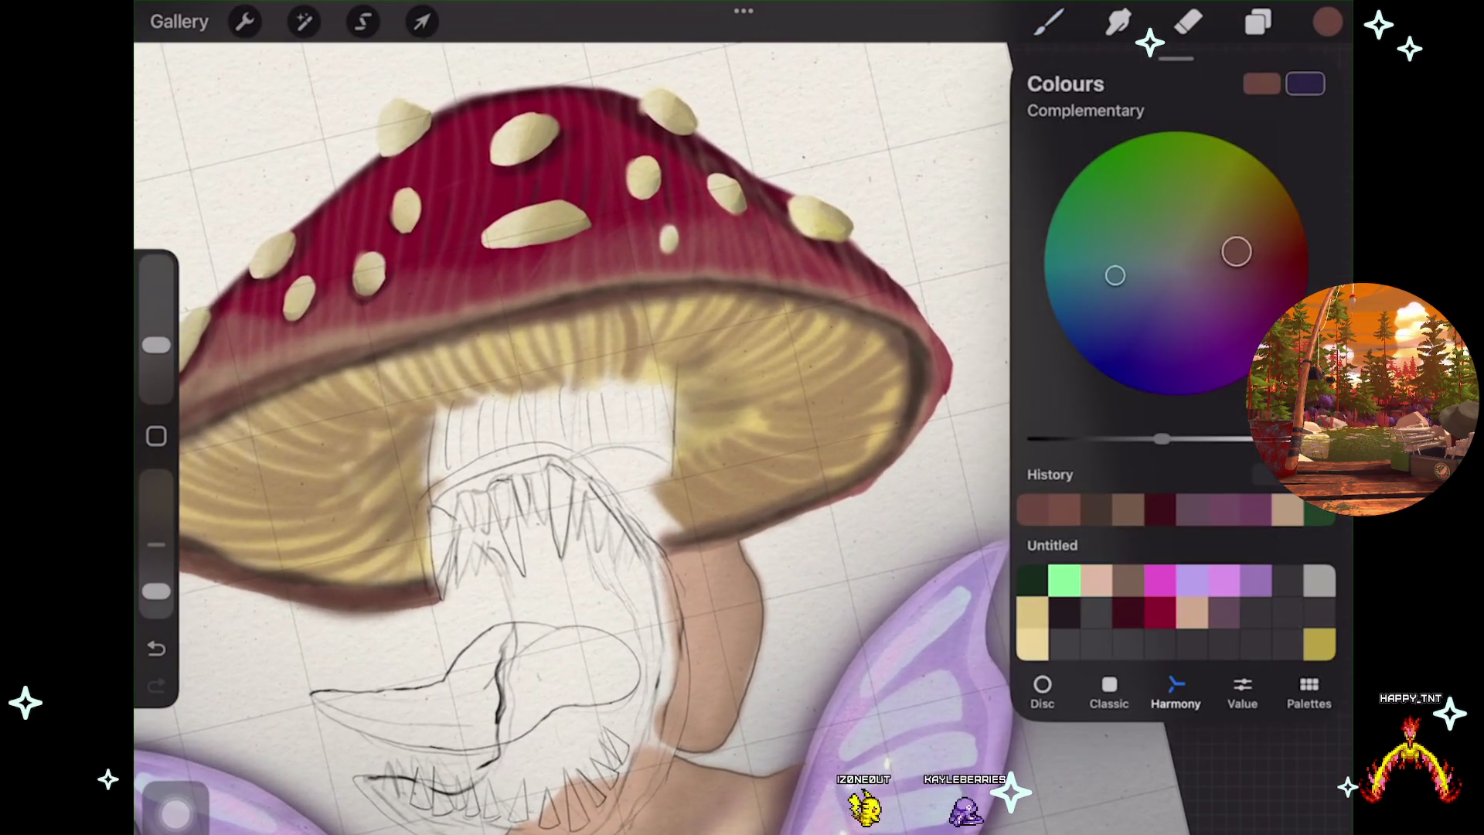
Make the red cap layer, Layer 44, active and switch to the Eraser
{"action": "left_click", "coordinate": [1258, 22]}
{"action": "scroll", "coordinate": [1136, 464], "scroll_direction": "down", "scroll_amount": 3}
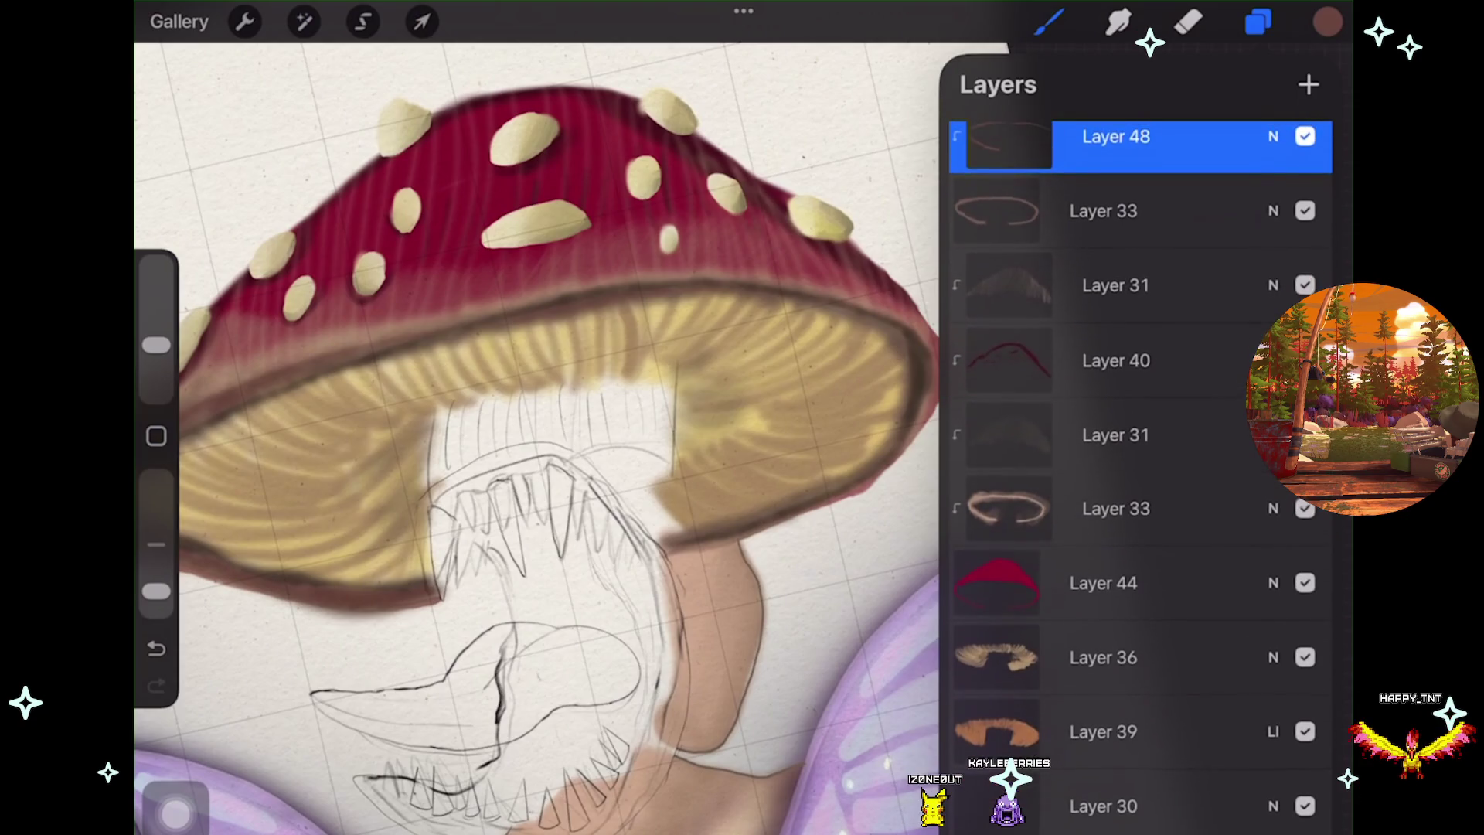
{"action": "left_click", "coordinate": [1113, 584]}
{"action": "left_click", "coordinate": [1257, 22]}
{"action": "left_click", "coordinate": [1189, 22]}
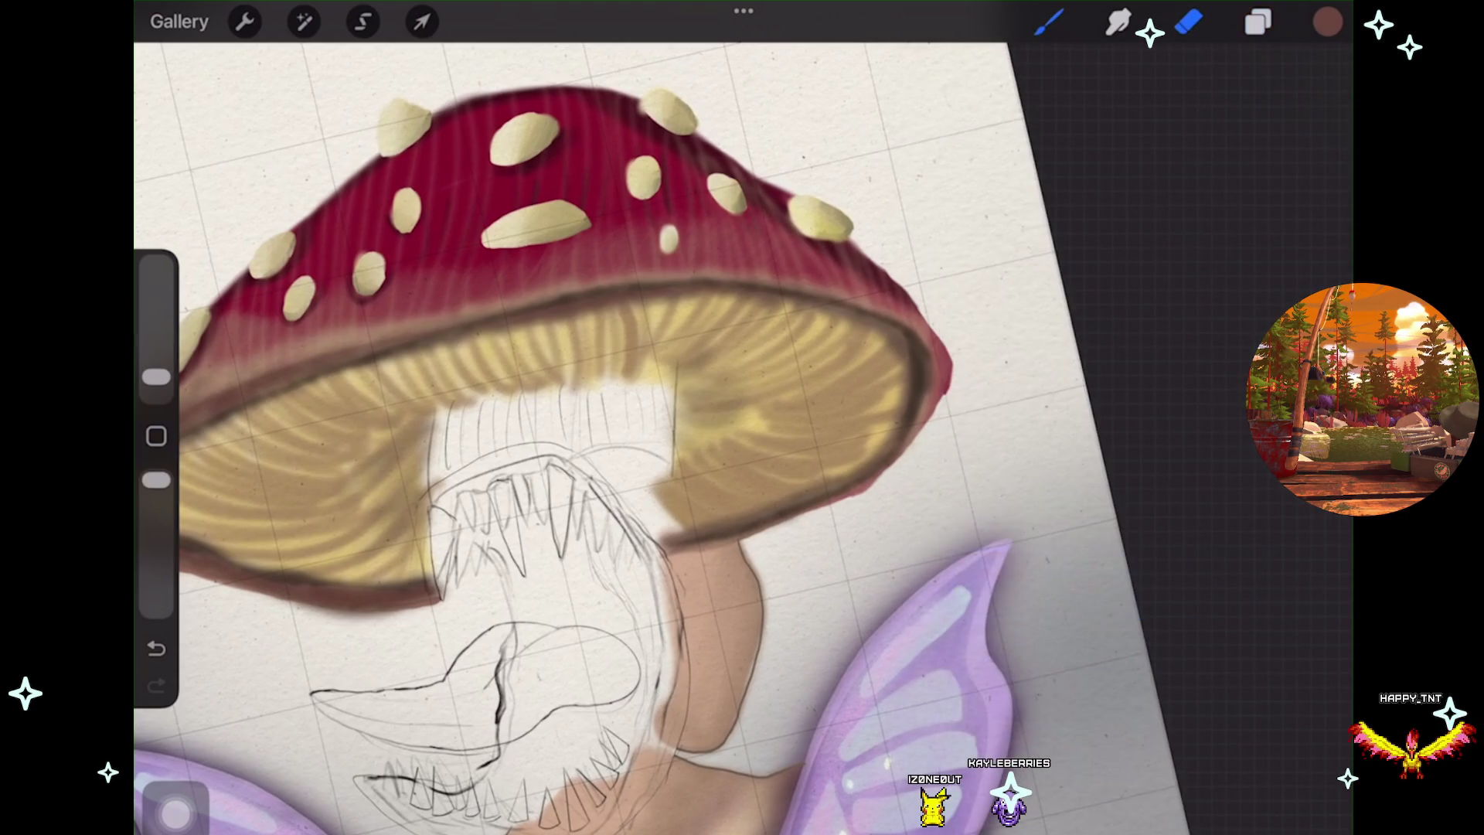
Trial-erase a sliver off the red cap's edge, undo the erasures, then redo the stroke near the stem
{"action": "scroll", "coordinate": [989, 379], "scroll_direction": "up", "scroll_amount": 5}
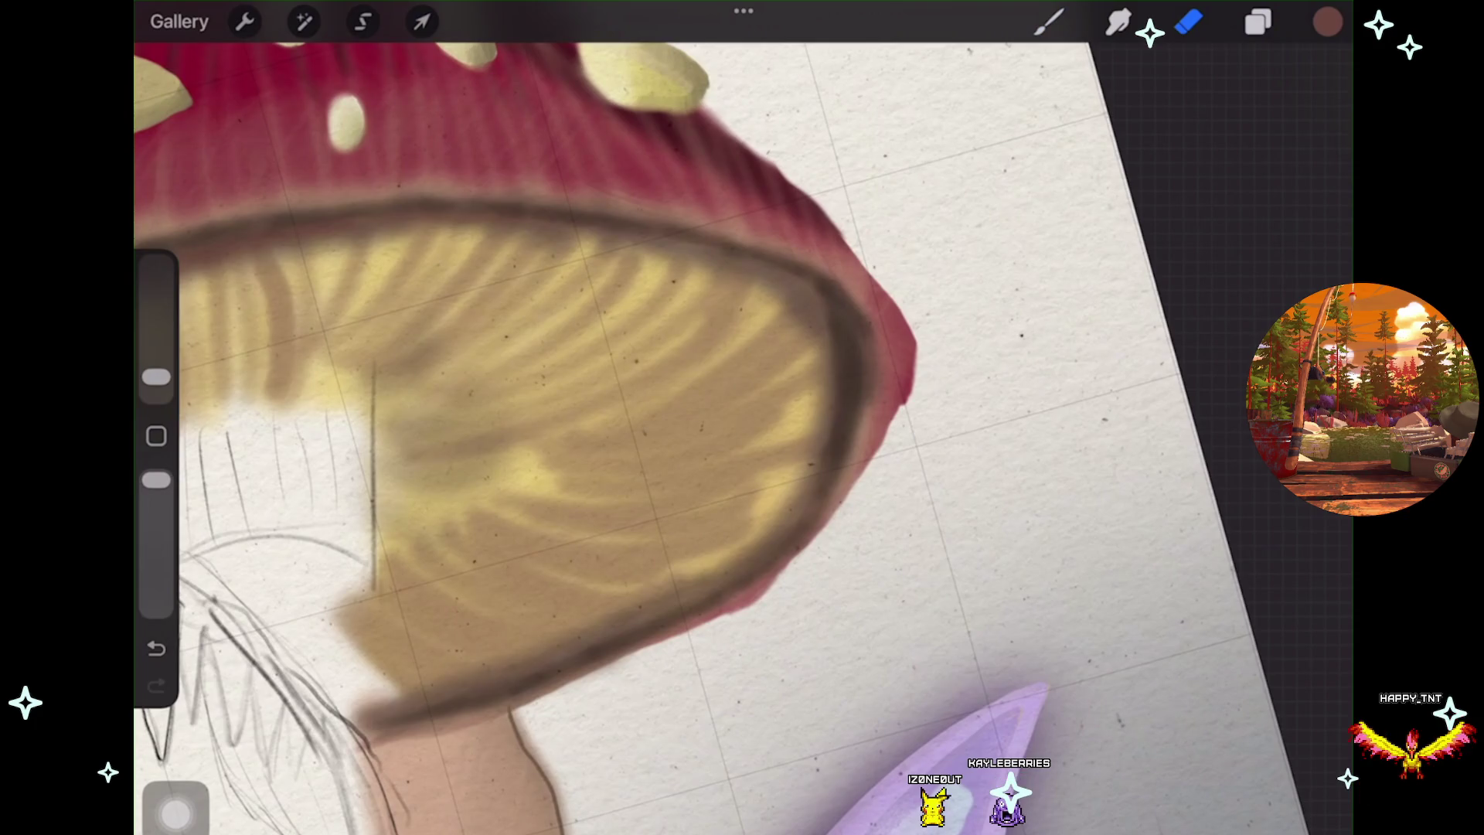
{"action": "left_click_drag", "start_coordinate": [914, 329], "coordinate": [909, 396]}
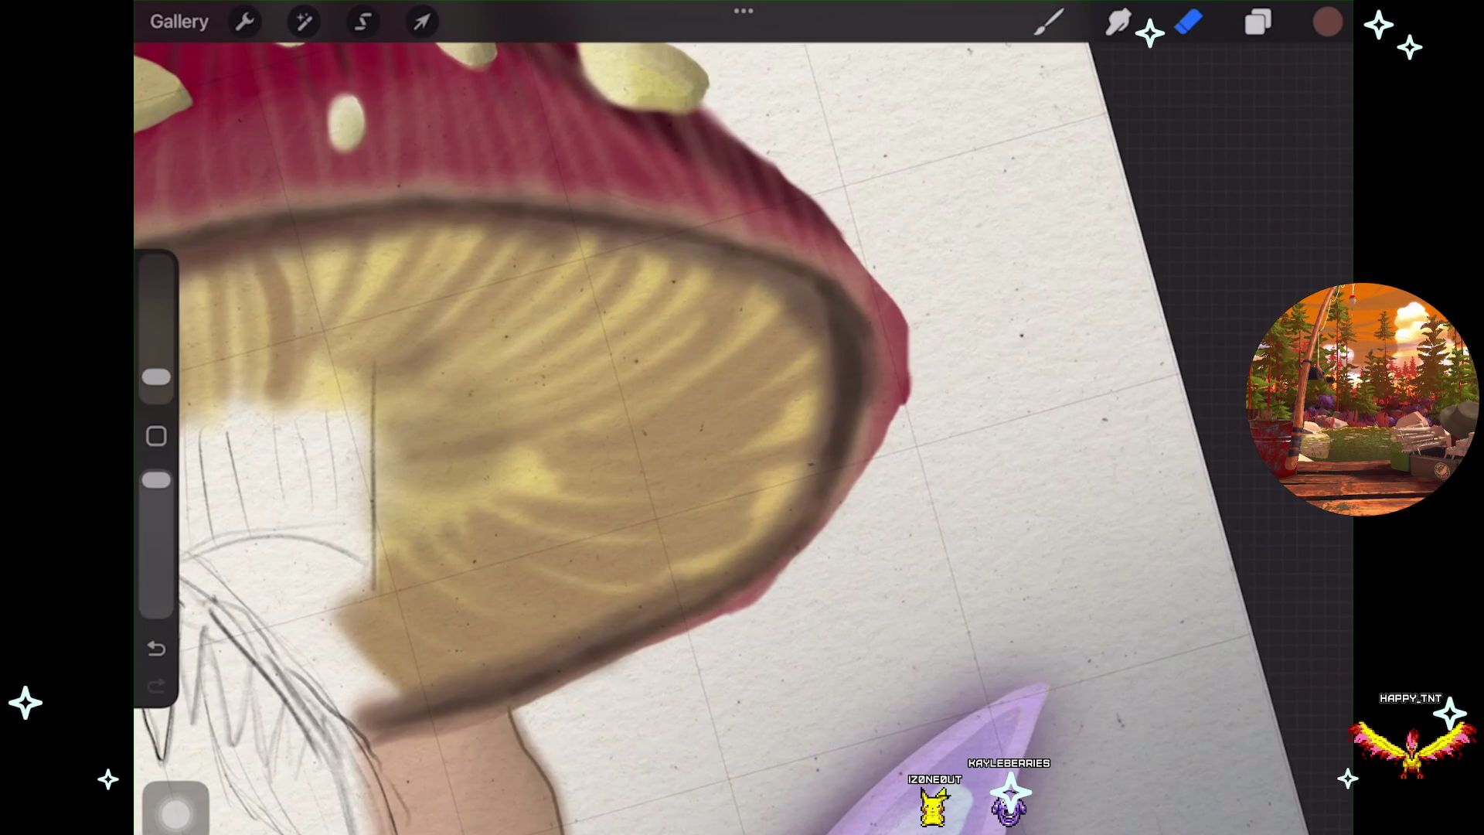
{"action": "key", "text": "ctrl+z"}
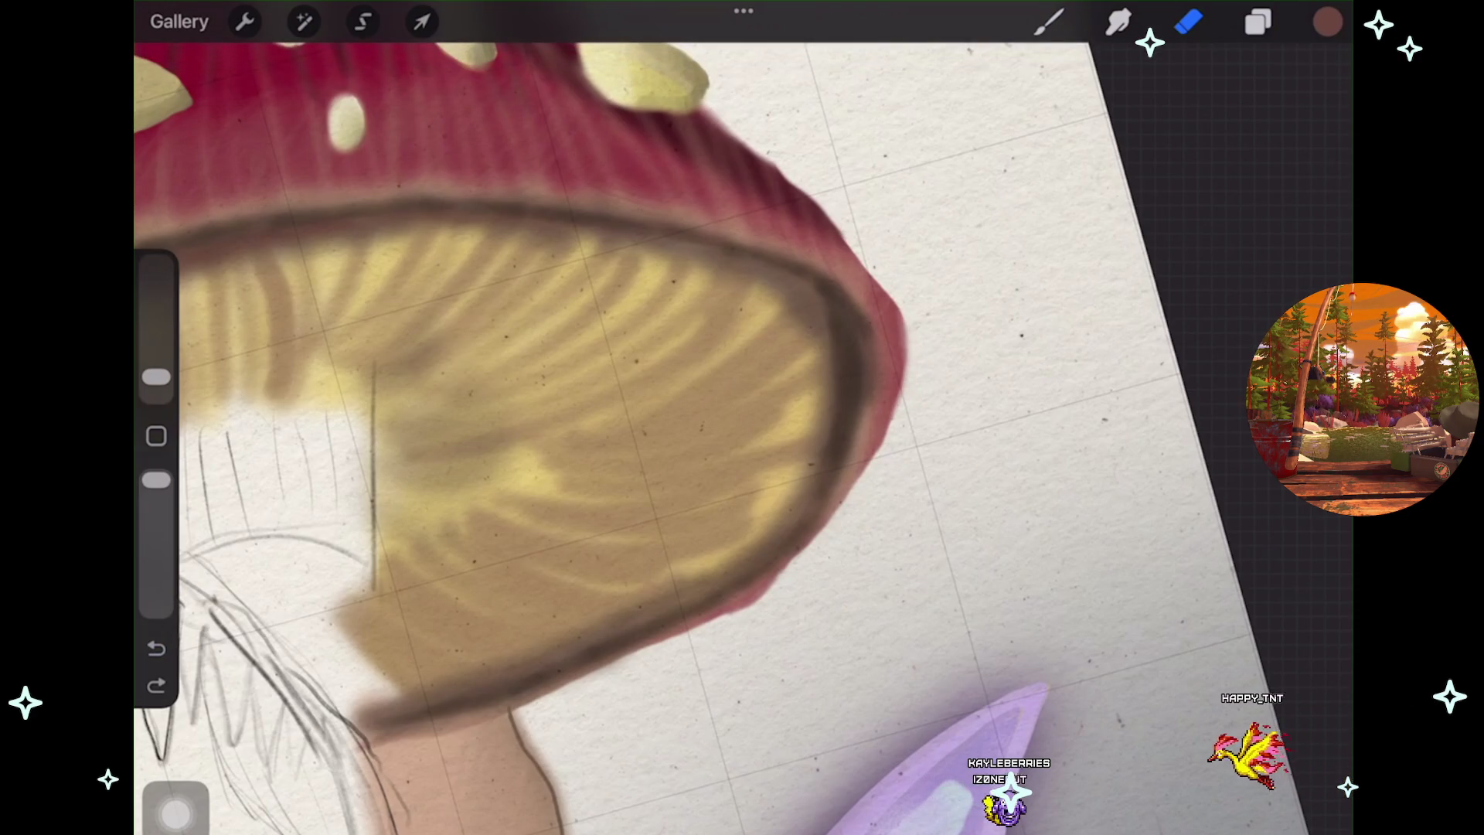
{"action": "key", "text": "ctrl+z"}
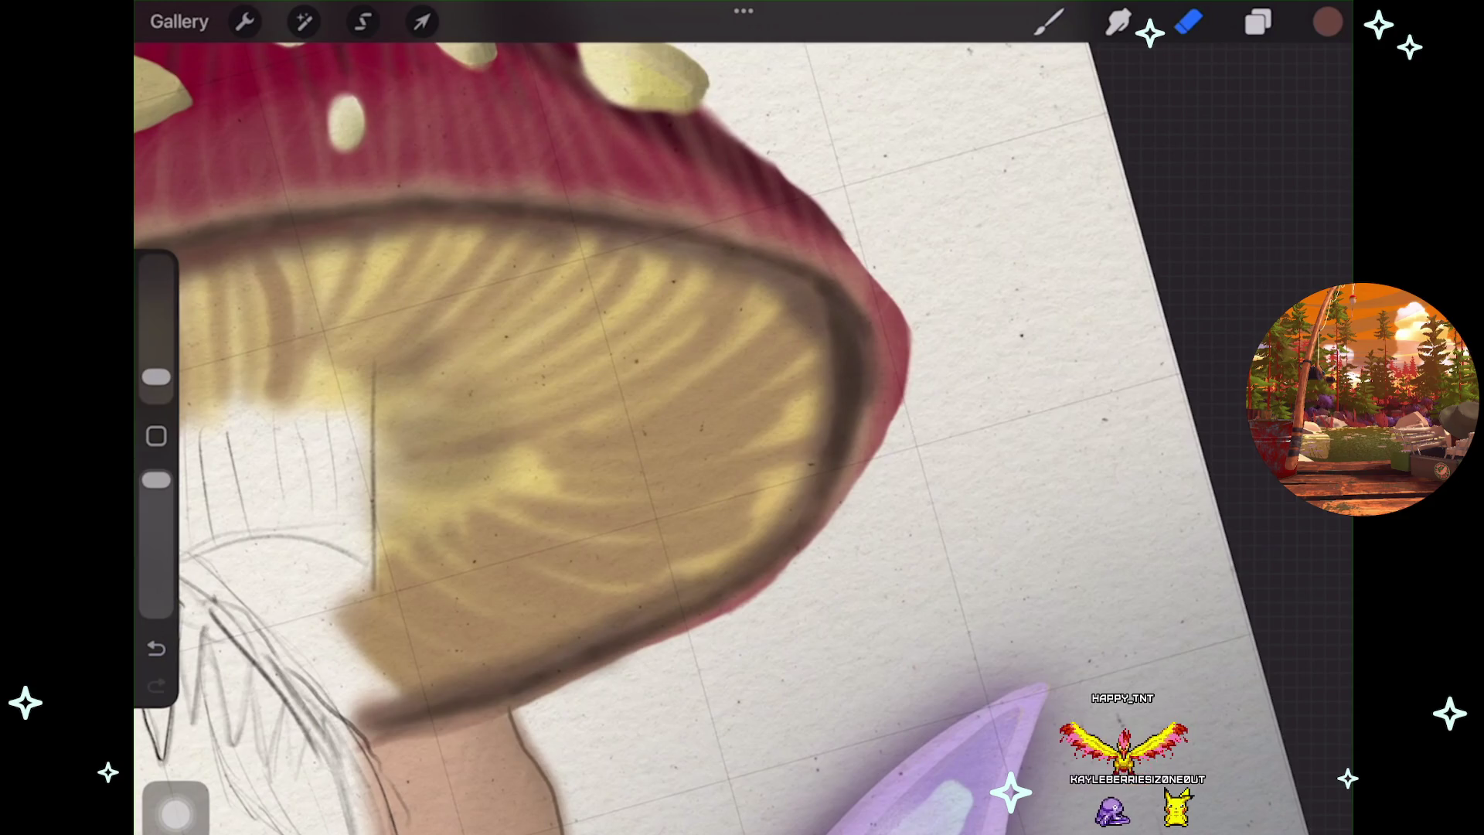
{"action": "scroll", "coordinate": [569, 417], "scroll_direction": "down", "scroll_amount": 3}
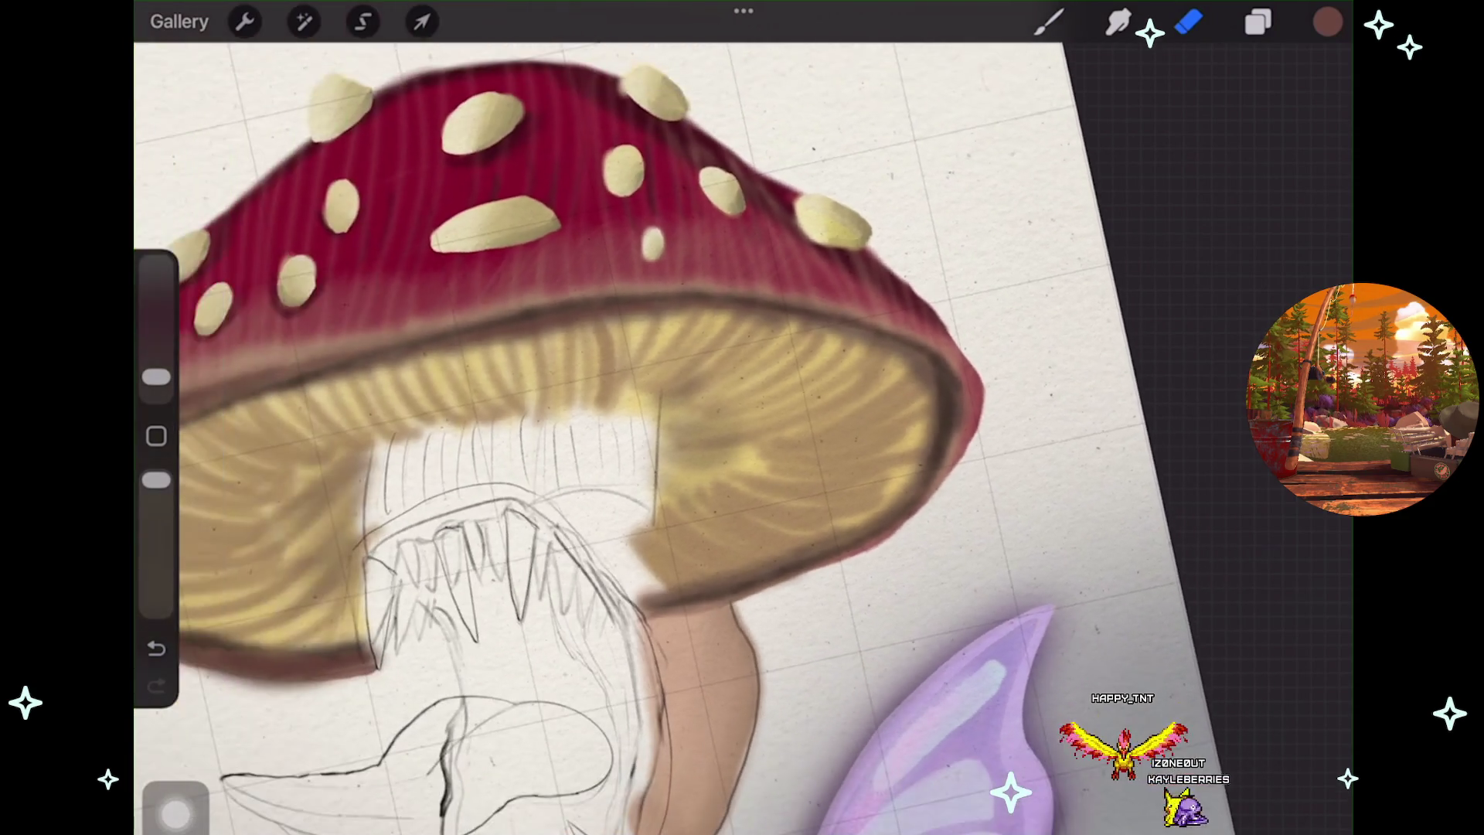
{"action": "scroll", "coordinate": [742, 417], "scroll_direction": "up", "scroll_amount": 2}
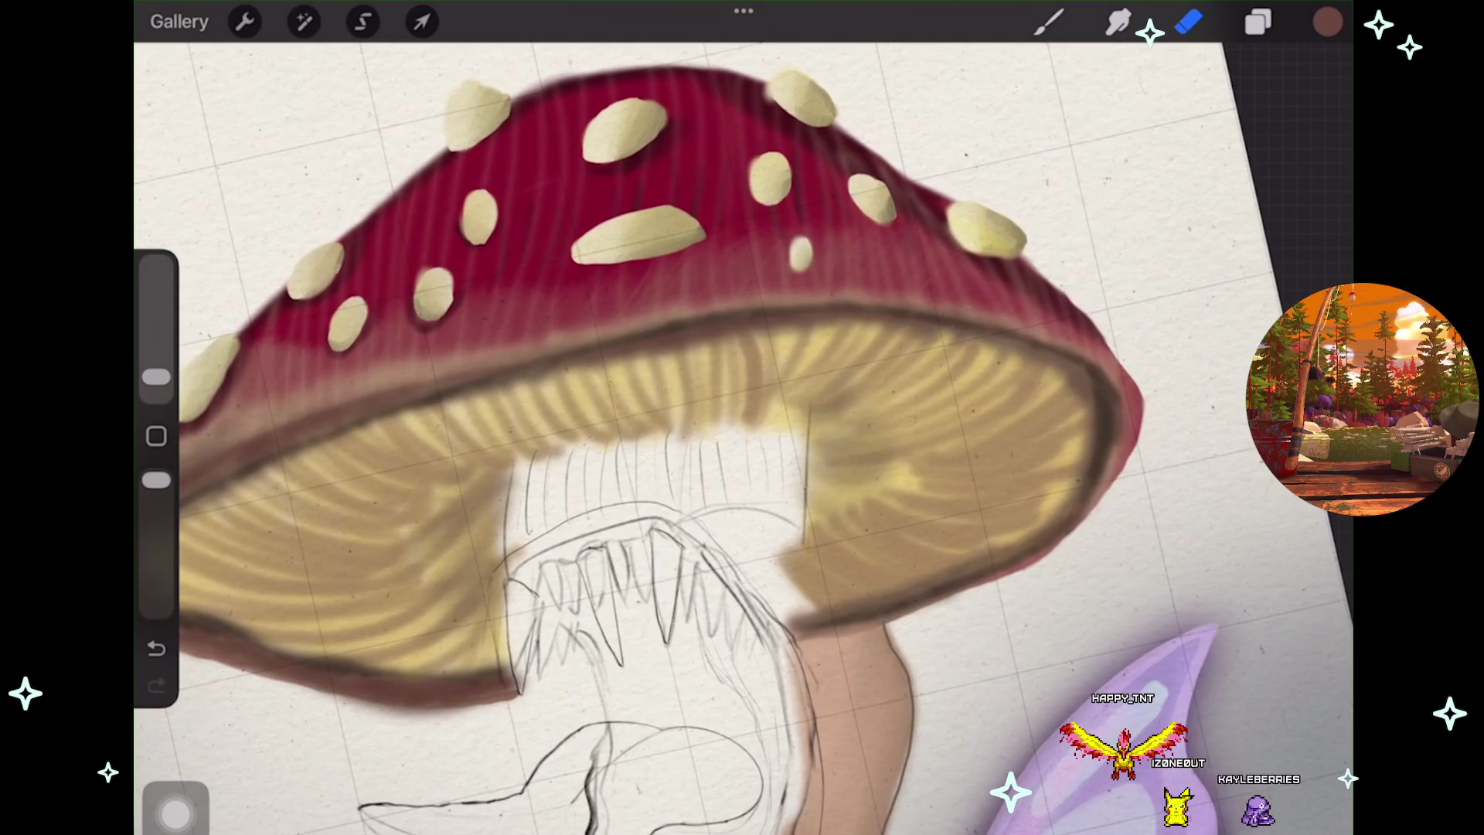
{"action": "scroll", "coordinate": [742, 417], "scroll_direction": "up", "scroll_amount": 3}
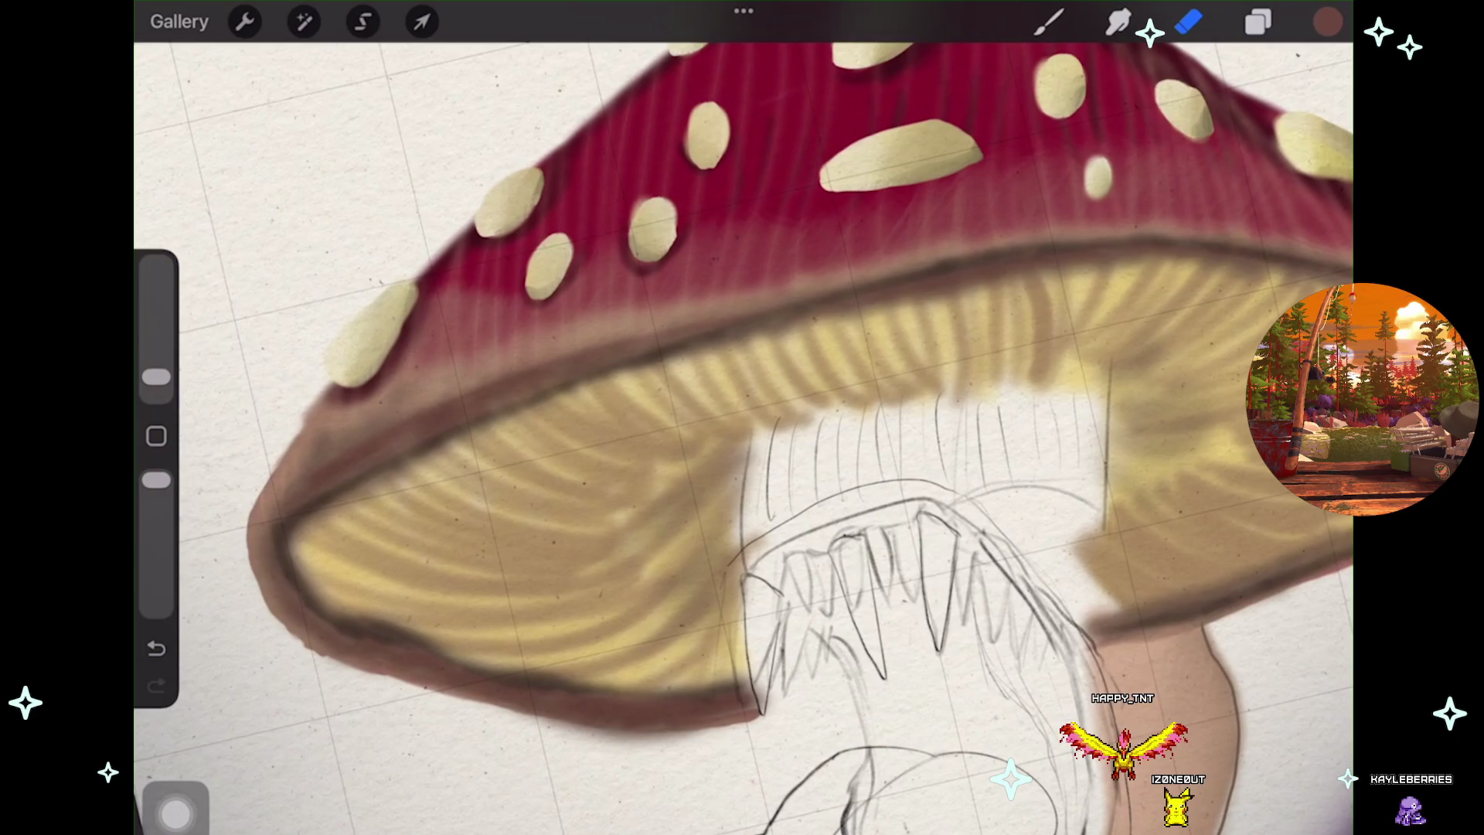
{"action": "key", "text": "ctrl+z"}
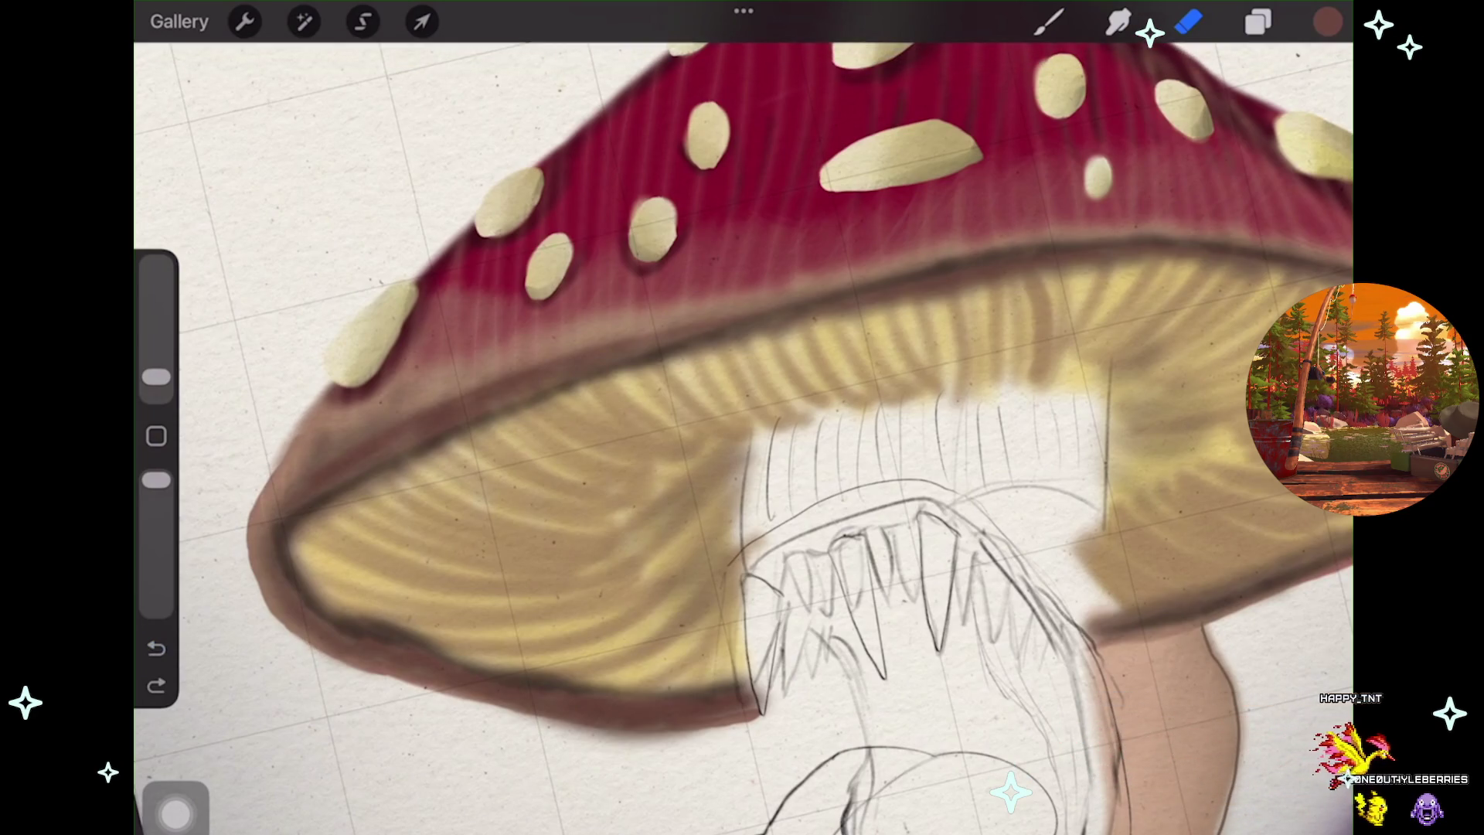
{"action": "key", "text": "ctrl+shift+z"}
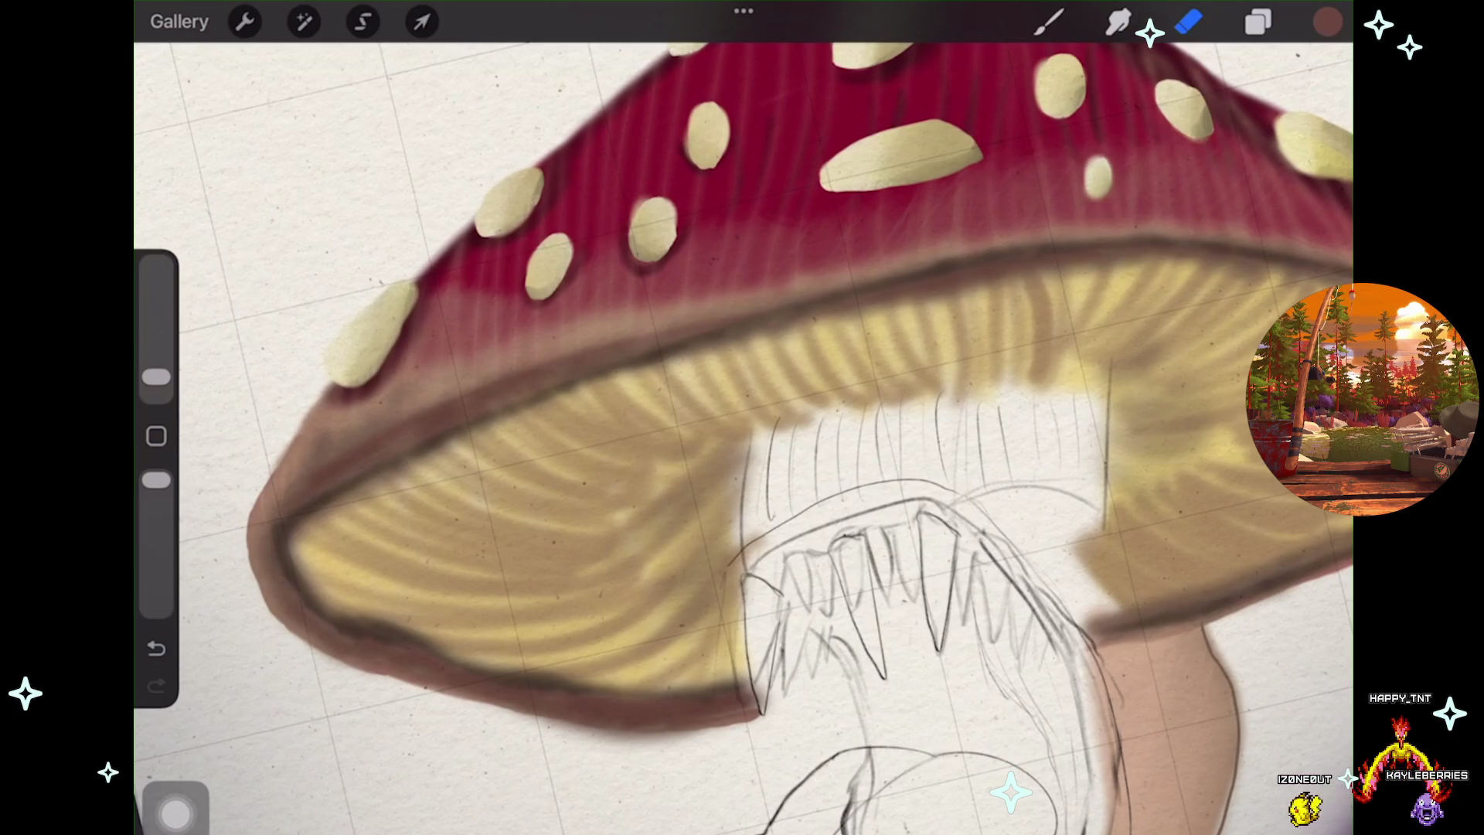
{"action": "scroll", "coordinate": [742, 418], "scroll_direction": "up", "scroll_amount": 2}
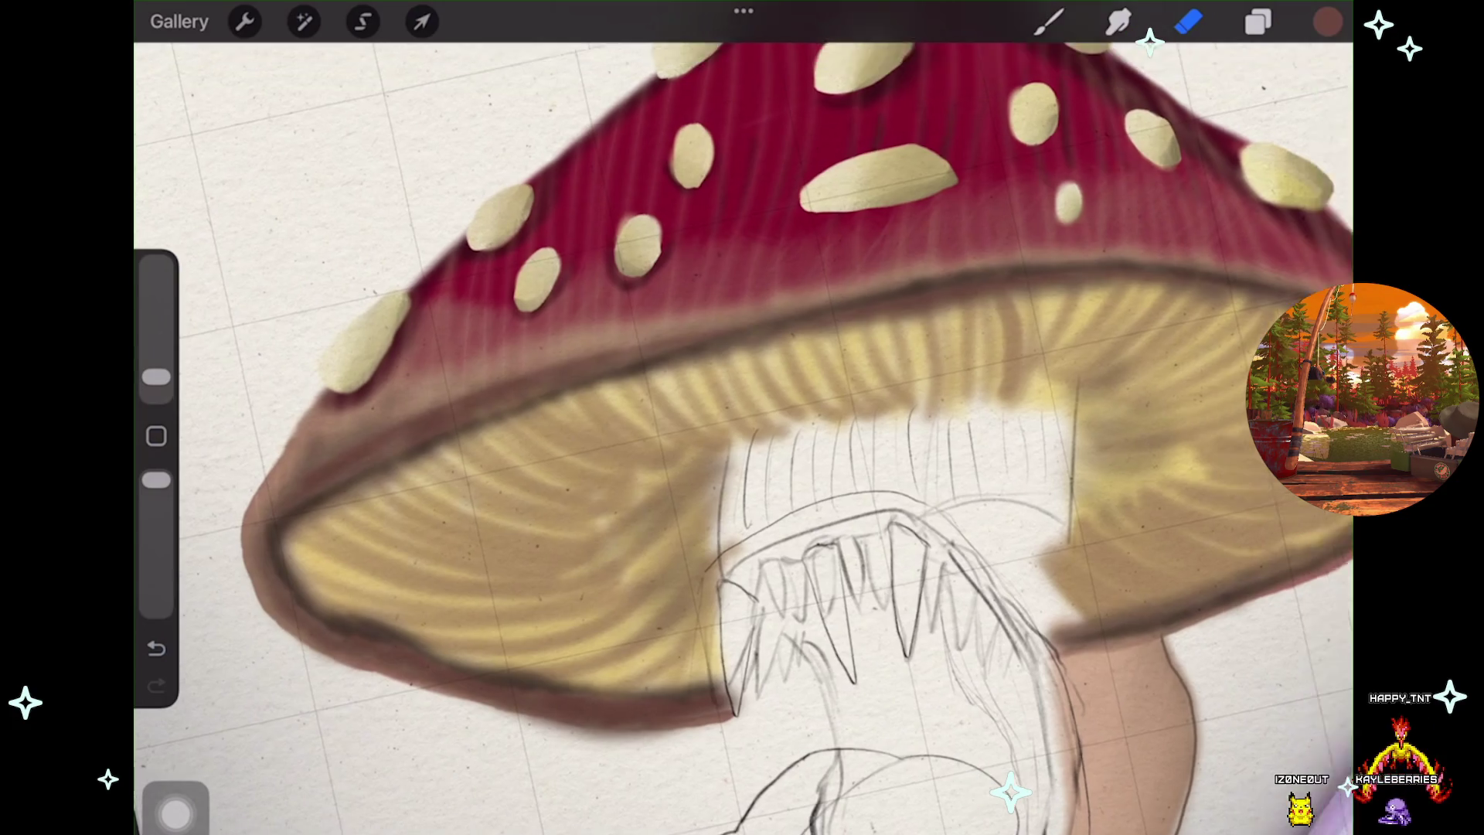
{"action": "scroll", "coordinate": [742, 418], "scroll_direction": "down", "scroll_amount": 2}
{"action": "scroll", "coordinate": [742, 418], "scroll_direction": "down", "scroll_amount": 3}
{"action": "scroll", "coordinate": [650, 418], "scroll_direction": "right", "scroll_amount": 3}
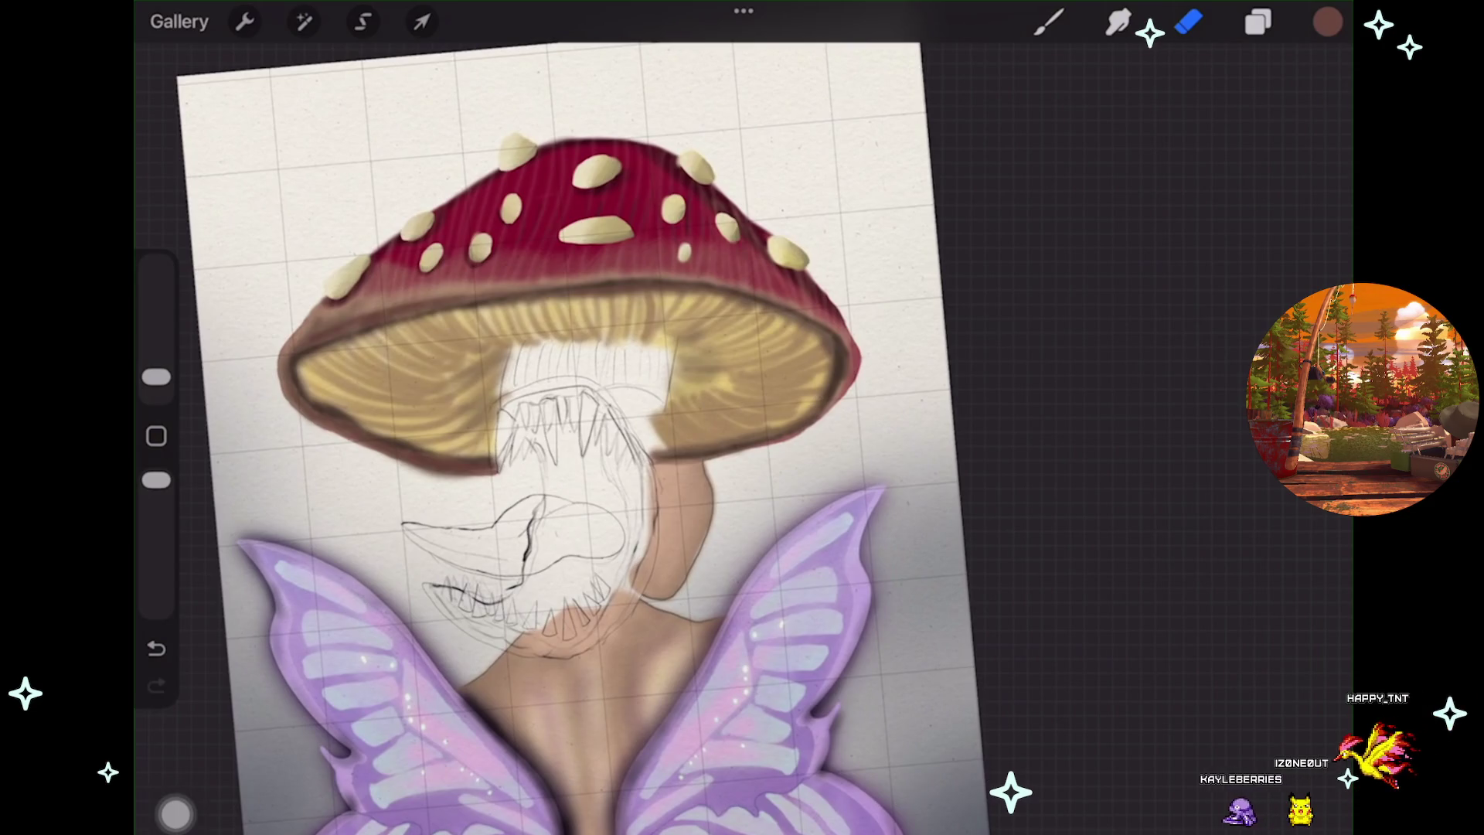
{"action": "scroll", "coordinate": [563, 418], "scroll_direction": "down", "scroll_amount": 2}
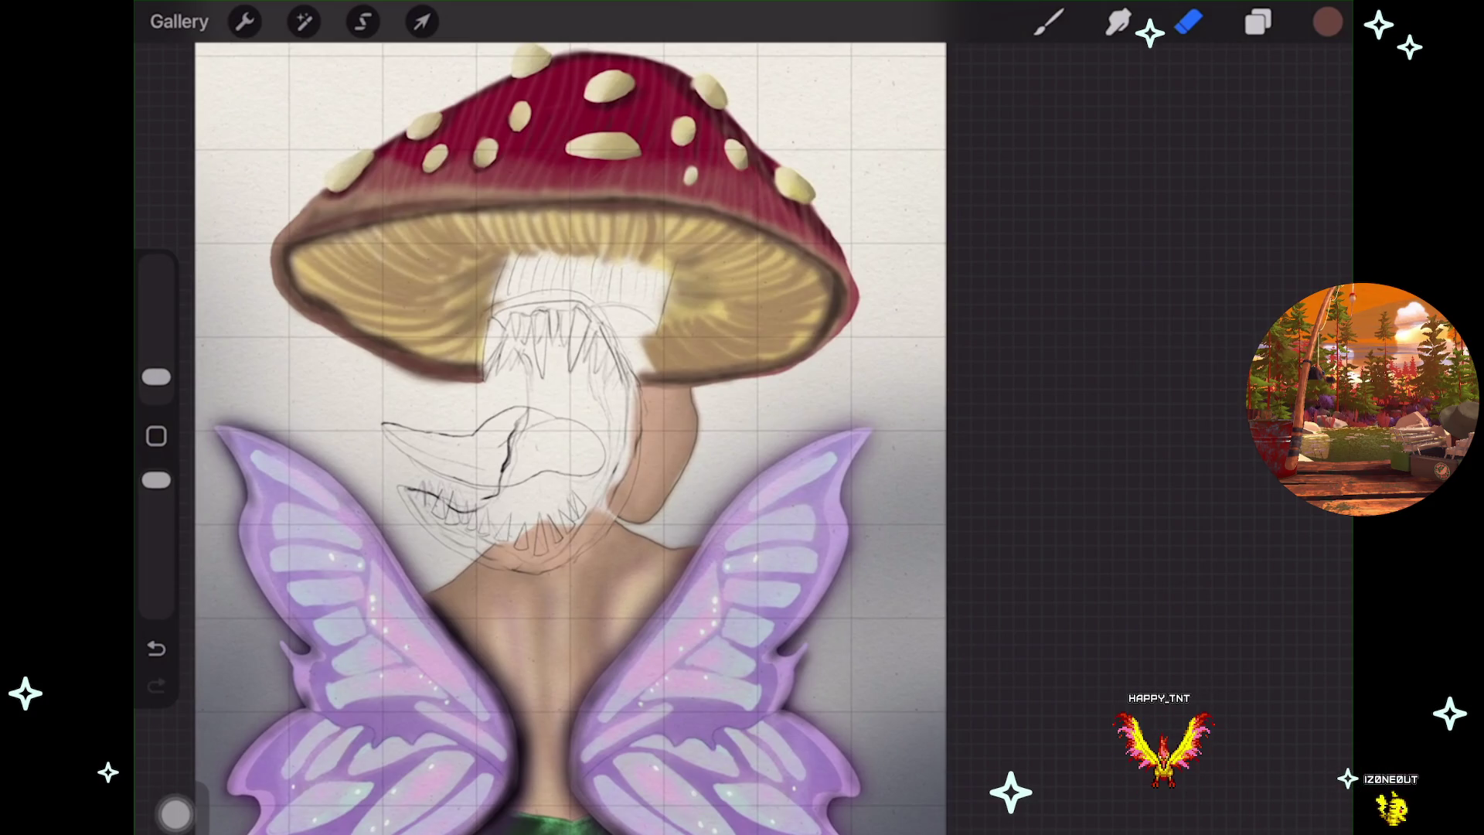
{"action": "scroll", "coordinate": [568, 417], "scroll_direction": "down", "scroll_amount": 1}
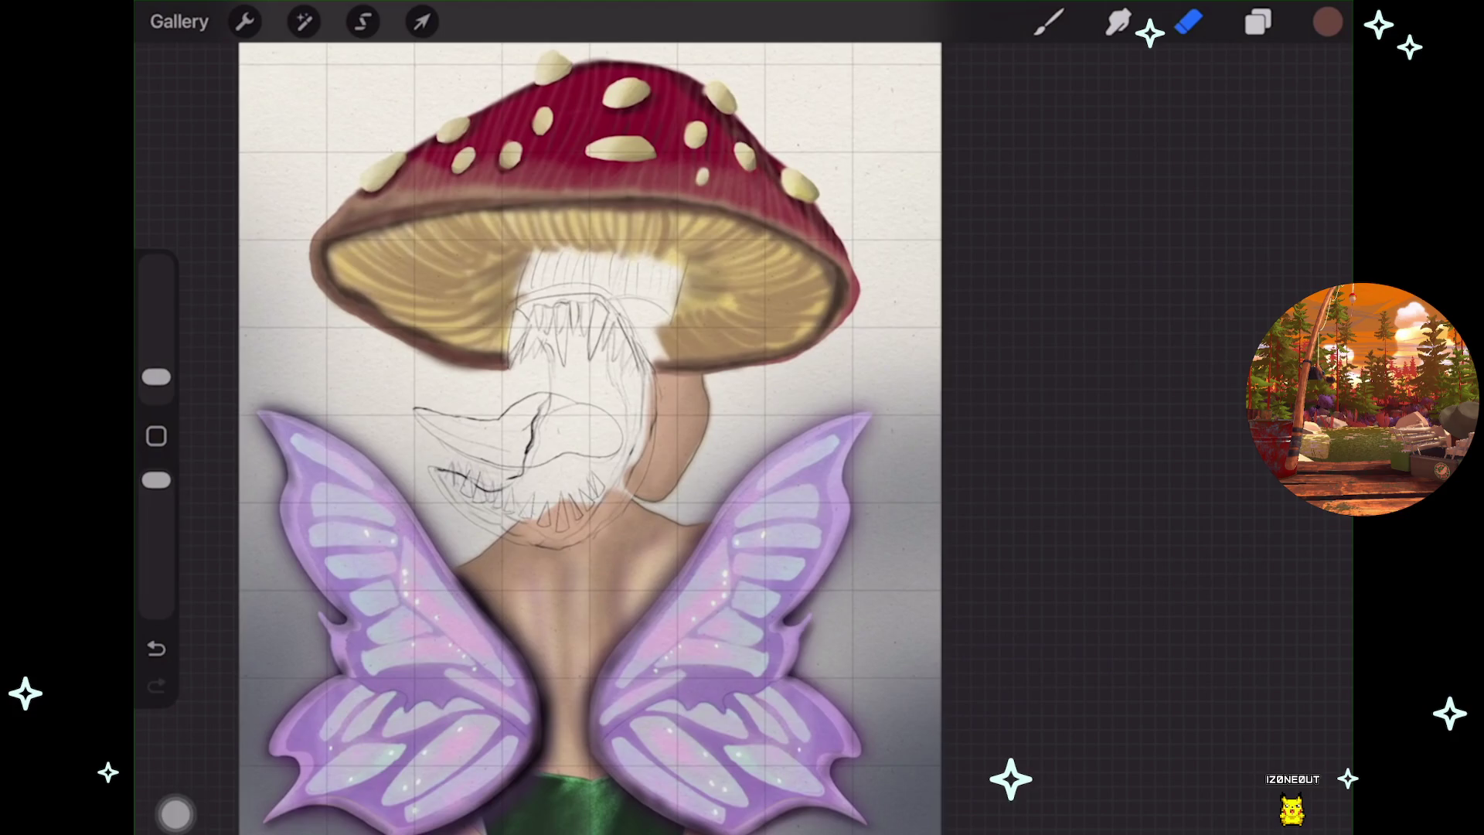
{"action": "scroll", "coordinate": [587, 433], "scroll_direction": "up", "scroll_amount": 1}
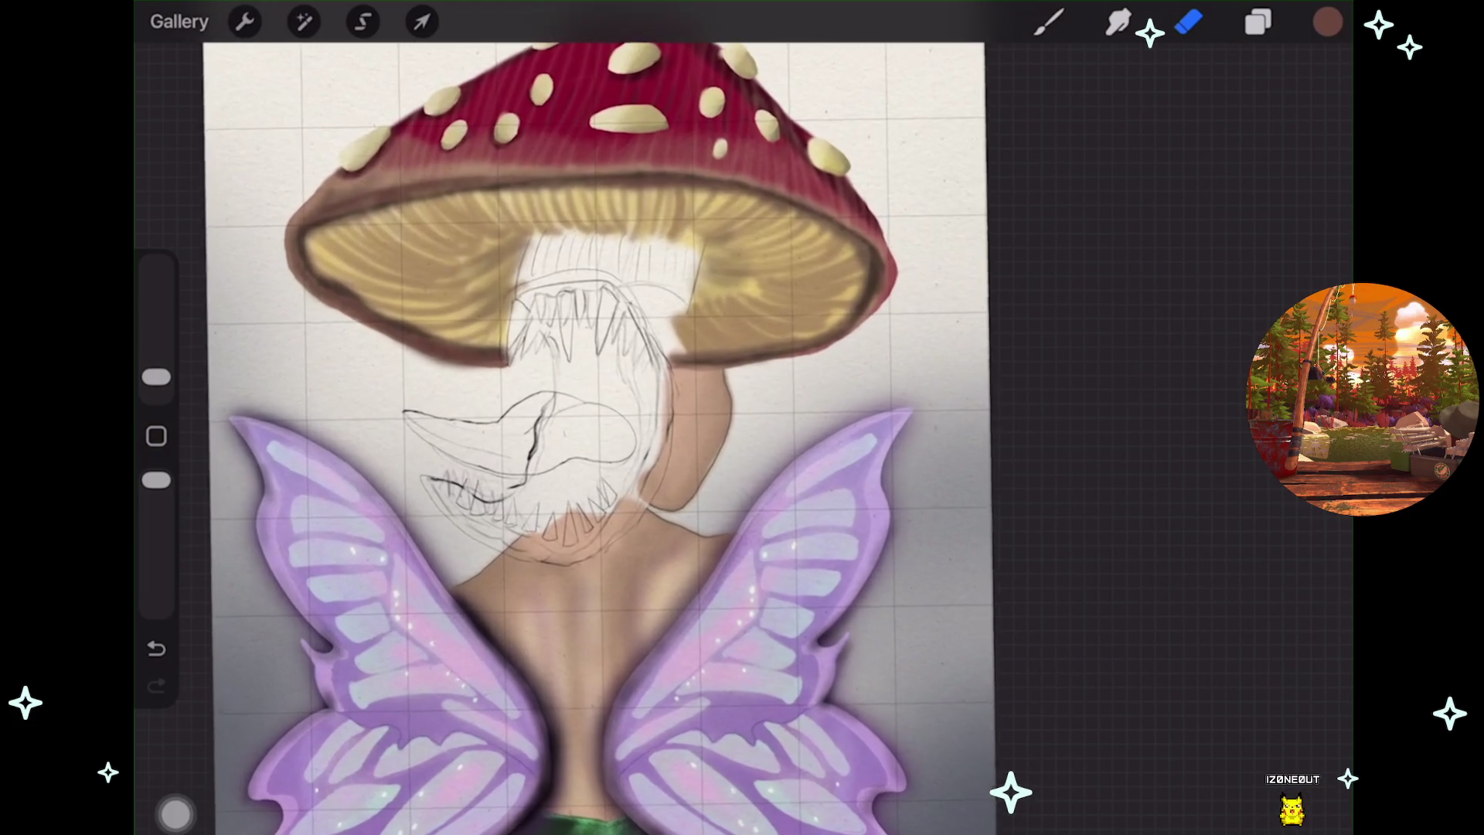
{"action": "scroll", "coordinate": [587, 433], "scroll_direction": "up", "scroll_amount": 2}
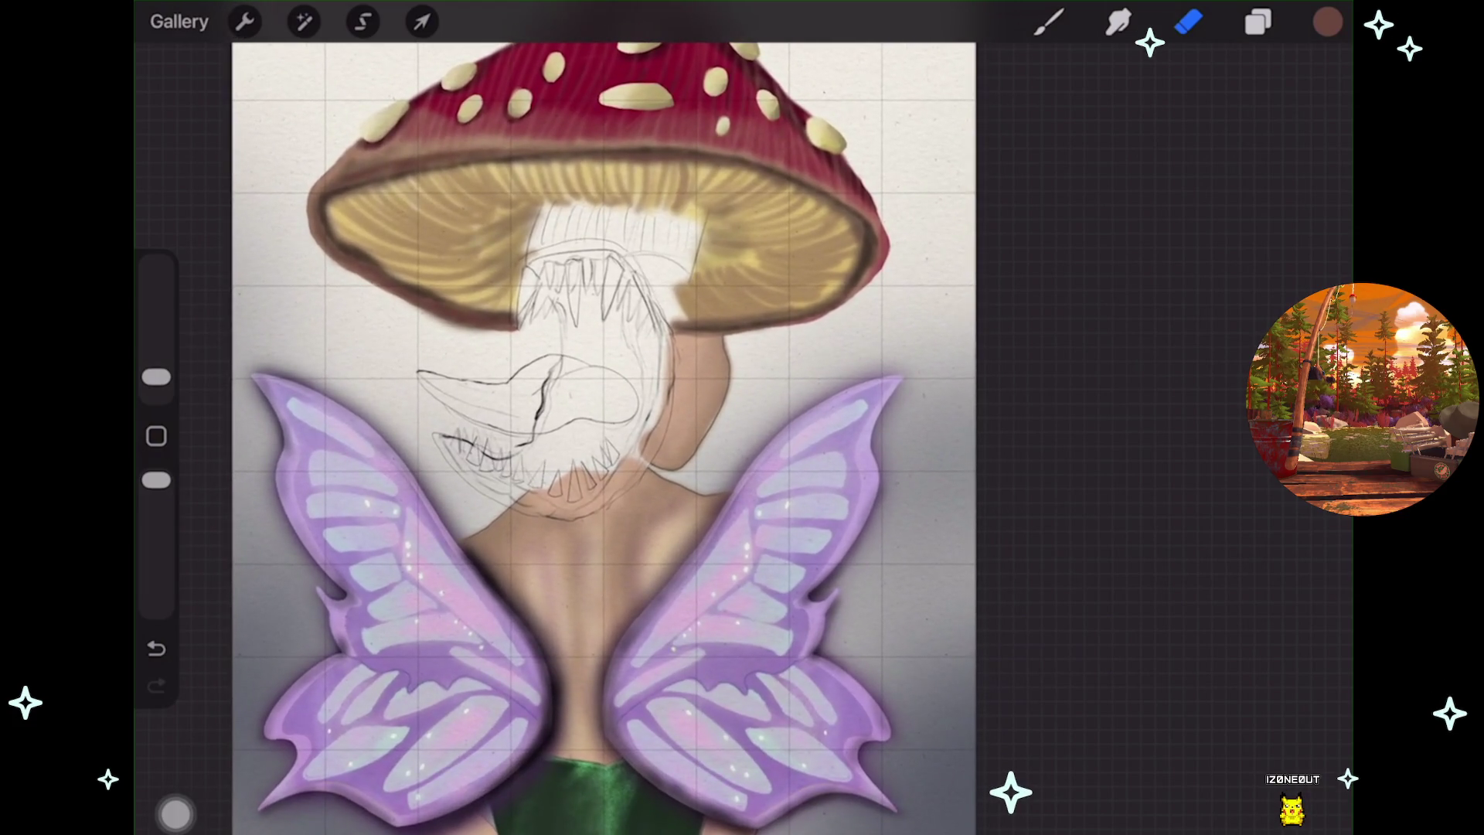
{"action": "scroll", "coordinate": [603, 433], "scroll_direction": "down", "scroll_amount": 1}
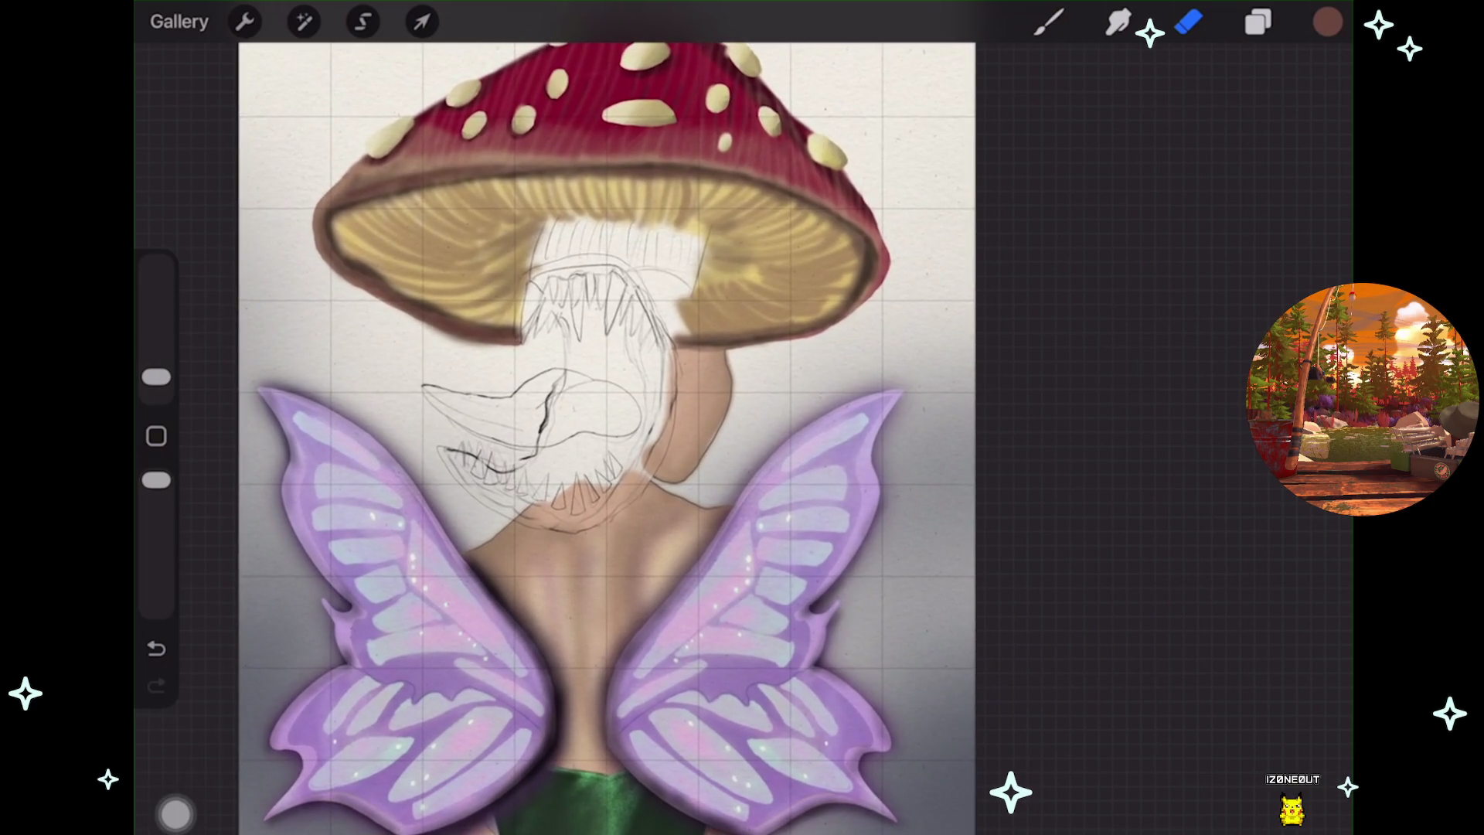
{"action": "scroll", "coordinate": [587, 387], "scroll_direction": "up", "scroll_amount": 2}
{"action": "scroll", "coordinate": [587, 386], "scroll_direction": "up", "scroll_amount": 2}
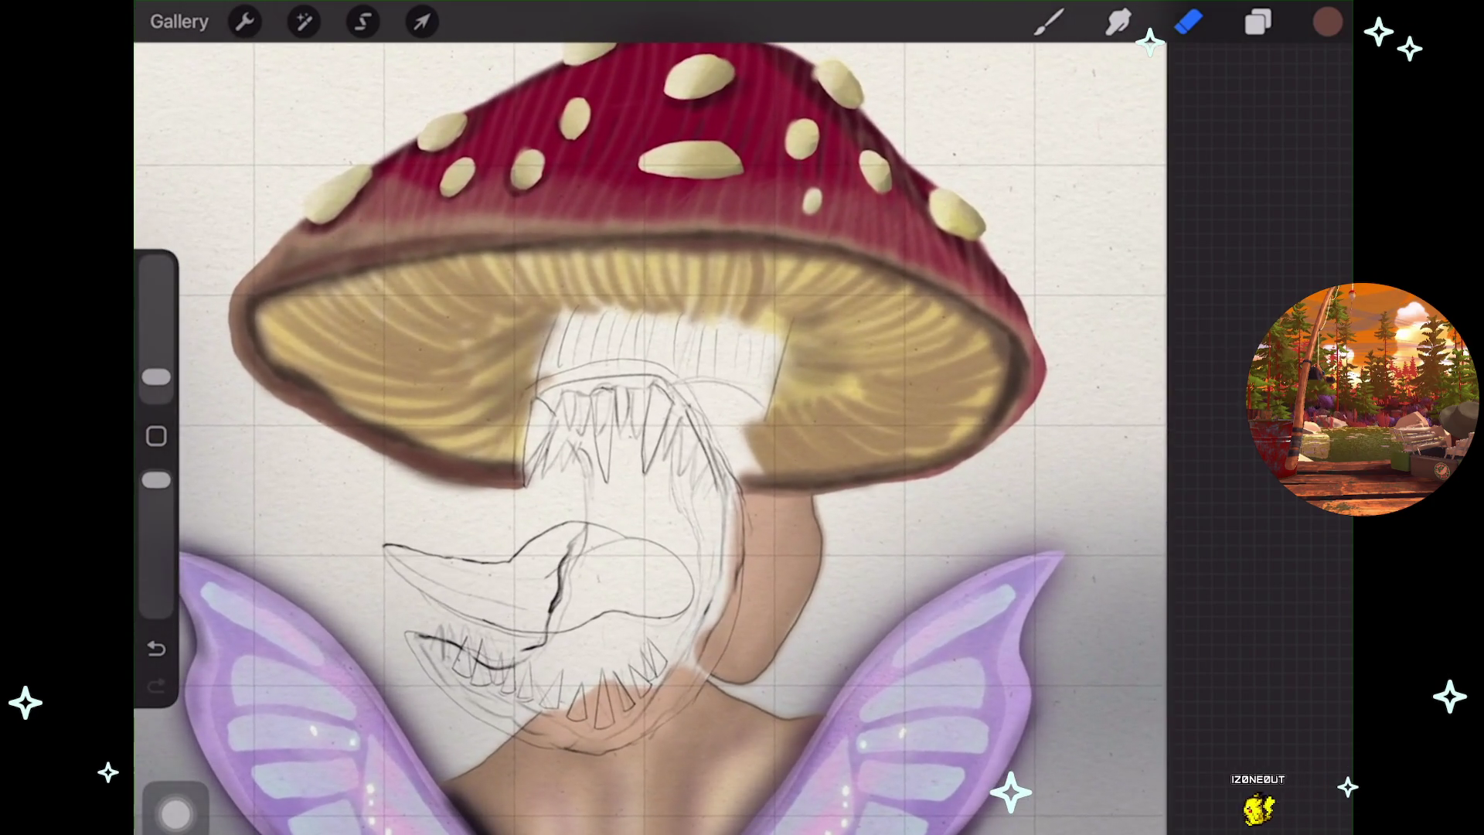
In the layers list, hide and re-show the cap-underside shading to compare it
{"action": "left_click", "coordinate": [1259, 21]}
{"action": "scroll", "coordinate": [1136, 464], "scroll_direction": "up", "scroll_amount": 4}
{"action": "scroll", "coordinate": [1137, 464], "scroll_direction": "up", "scroll_amount": 2}
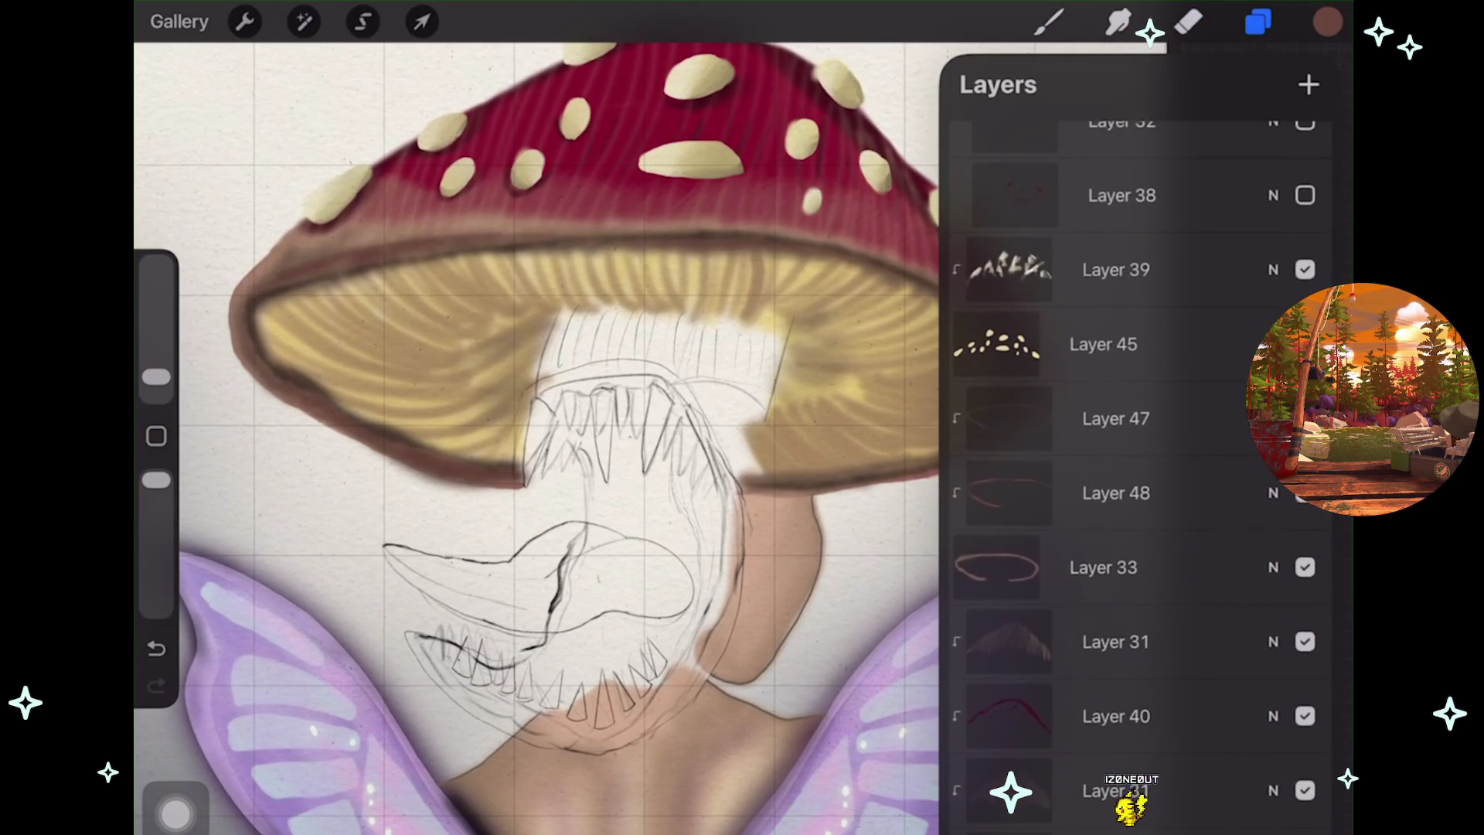
{"action": "left_click", "coordinate": [1305, 269]}
{"action": "left_click", "coordinate": [1305, 493]}
{"action": "left_click", "coordinate": [1305, 493]}
Make Layer 33 the working layer and set the eraser to the Airbrushing Soft Brush
{"action": "left_click", "coordinate": [1116, 493]}
{"action": "left_click", "coordinate": [1305, 566]}
{"action": "left_click", "coordinate": [1305, 566]}
{"action": "left_click", "coordinate": [1104, 567]}
{"action": "left_click", "coordinate": [1188, 22]}
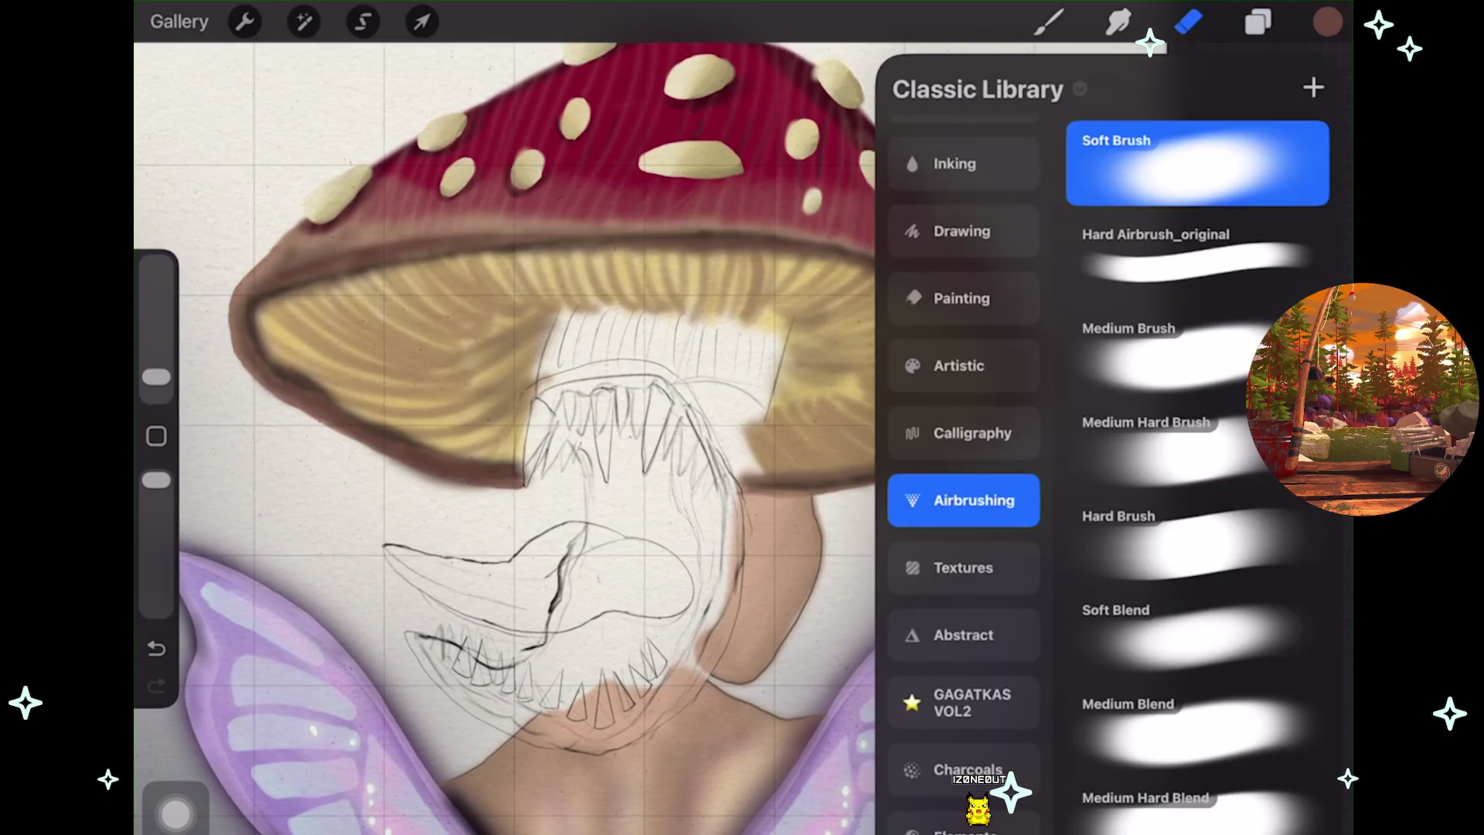
{"action": "scroll", "coordinate": [541, 426], "scroll_direction": "up", "scroll_amount": 5}
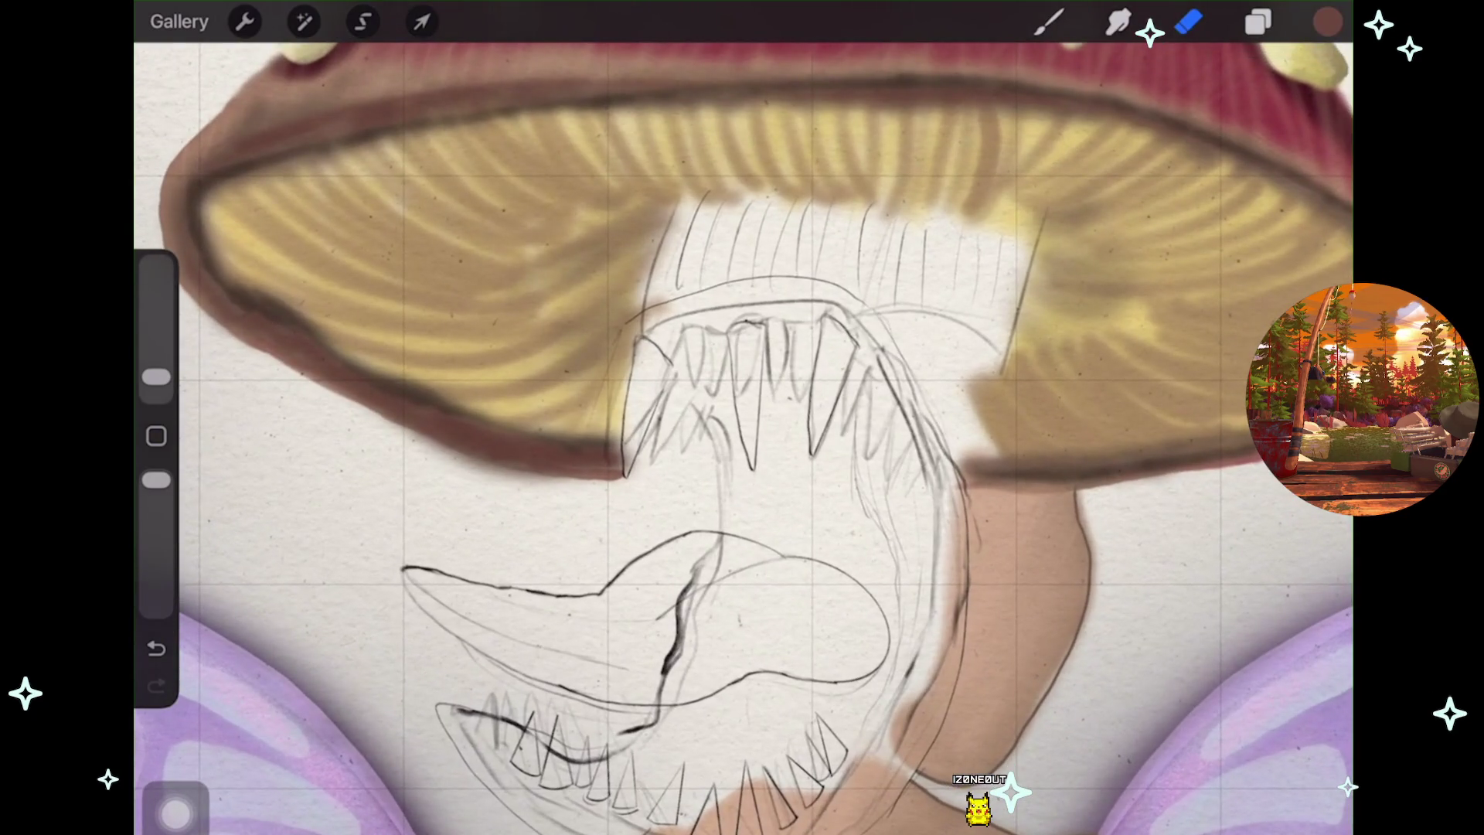
Shrink the eraser to 2% and undo the trial erase strokes near the mouth
{"action": "left_click", "coordinate": [156, 376]}
{"action": "scroll", "coordinate": [742, 464], "scroll_direction": "up", "scroll_amount": 3}
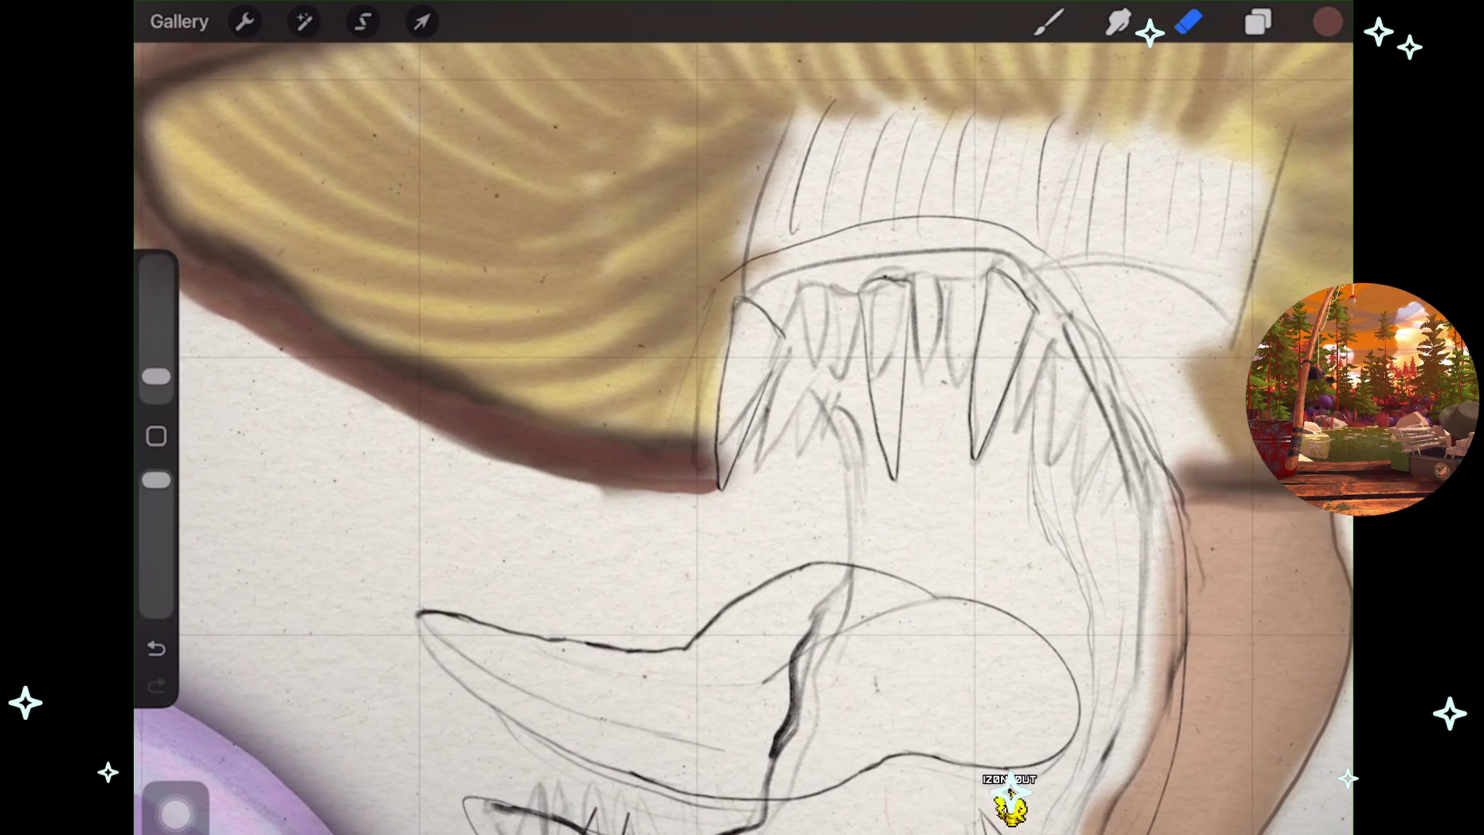
{"action": "key", "text": "ctrl+z"}
{"action": "key", "text": "ctrl+shift+z"}
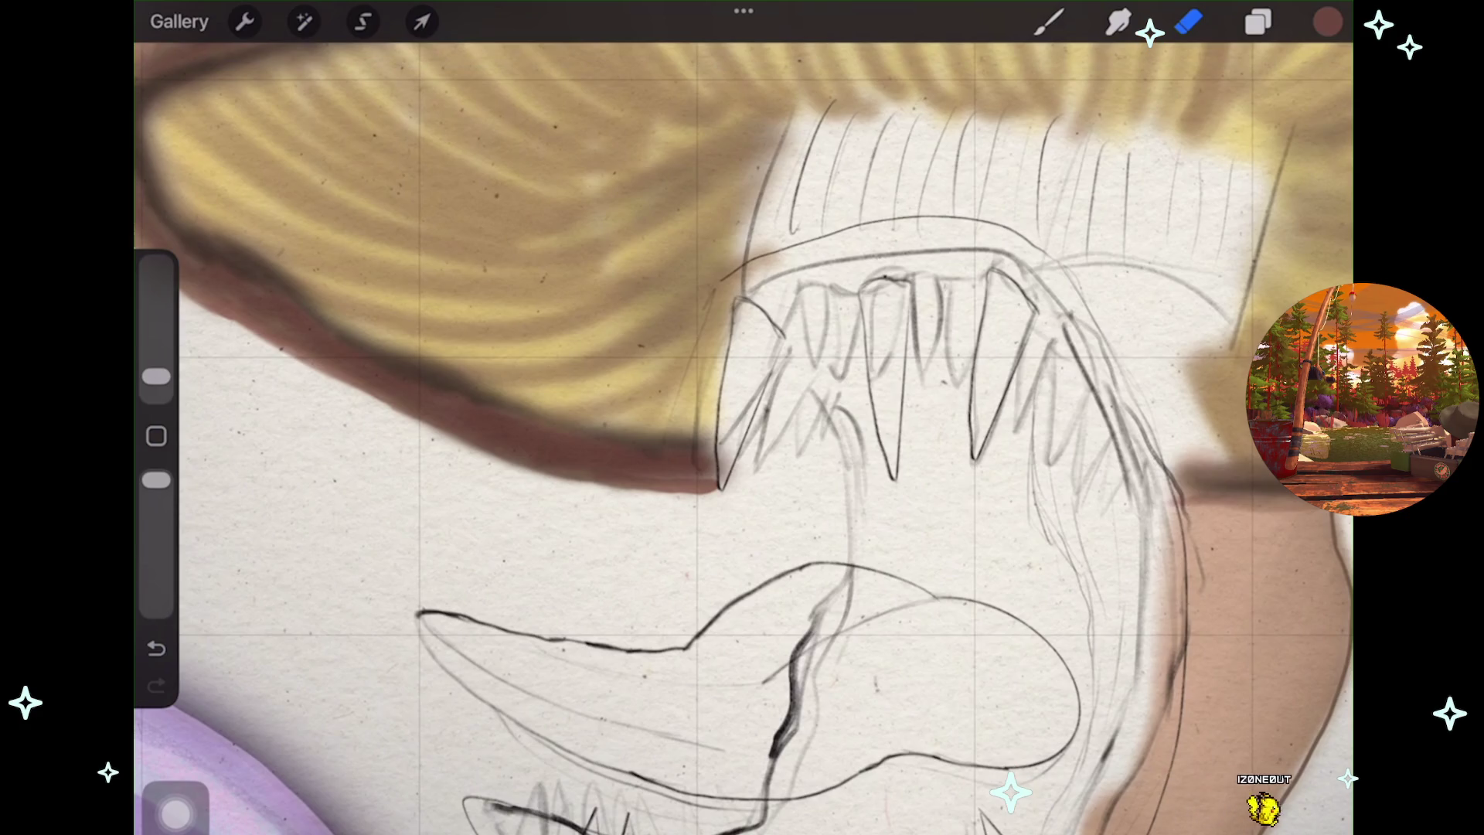
Zoom out to view the whole painting and bring up the layers list
{"action": "scroll", "coordinate": [742, 433], "scroll_direction": "down", "scroll_amount": 2}
{"action": "scroll", "coordinate": [742, 433], "scroll_direction": "down", "scroll_amount": 2}
{"action": "scroll", "coordinate": [742, 433], "scroll_direction": "down", "scroll_amount": 2}
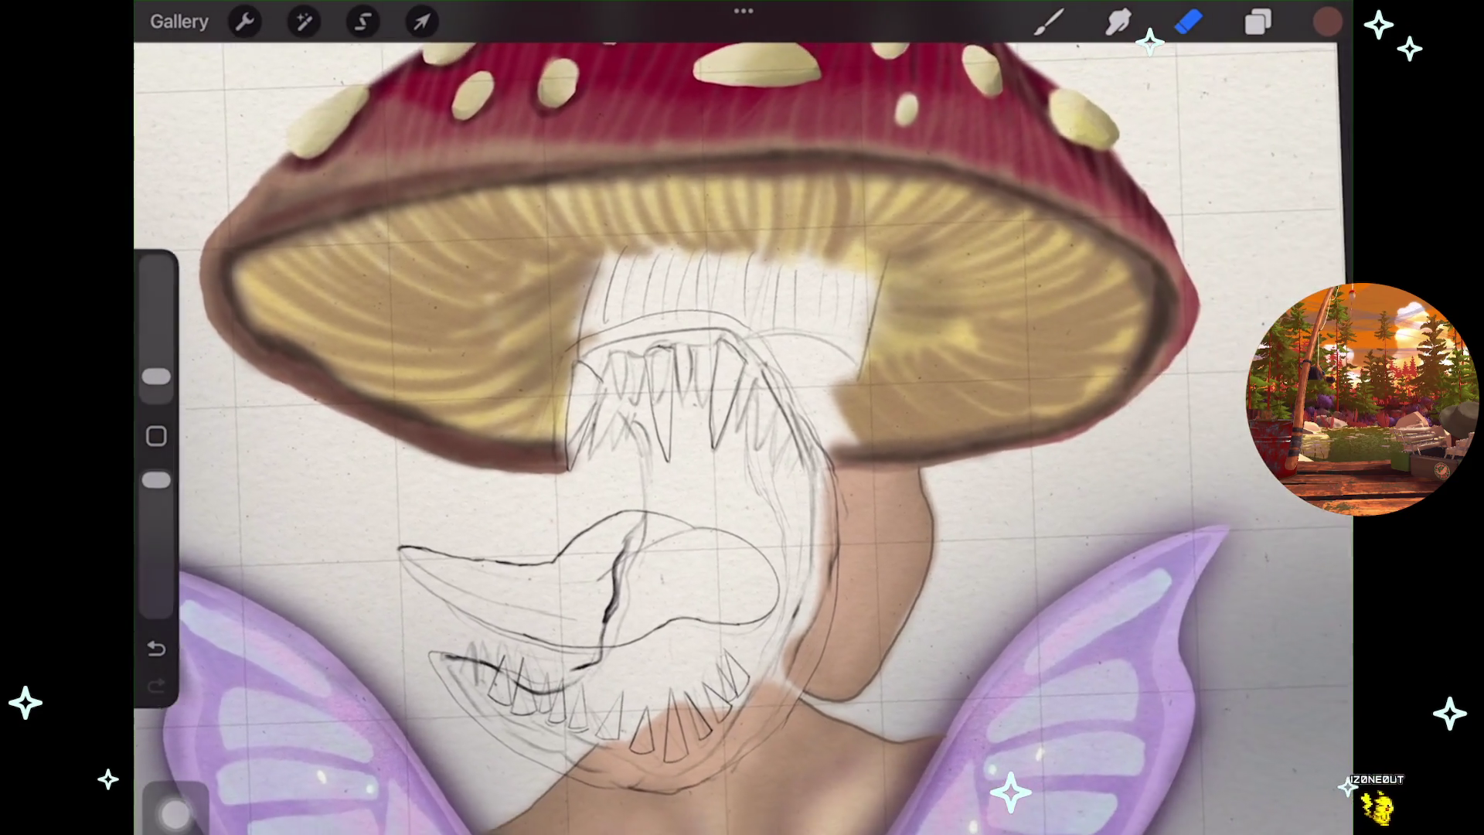
{"action": "scroll", "coordinate": [742, 433], "scroll_direction": "down", "scroll_amount": 1}
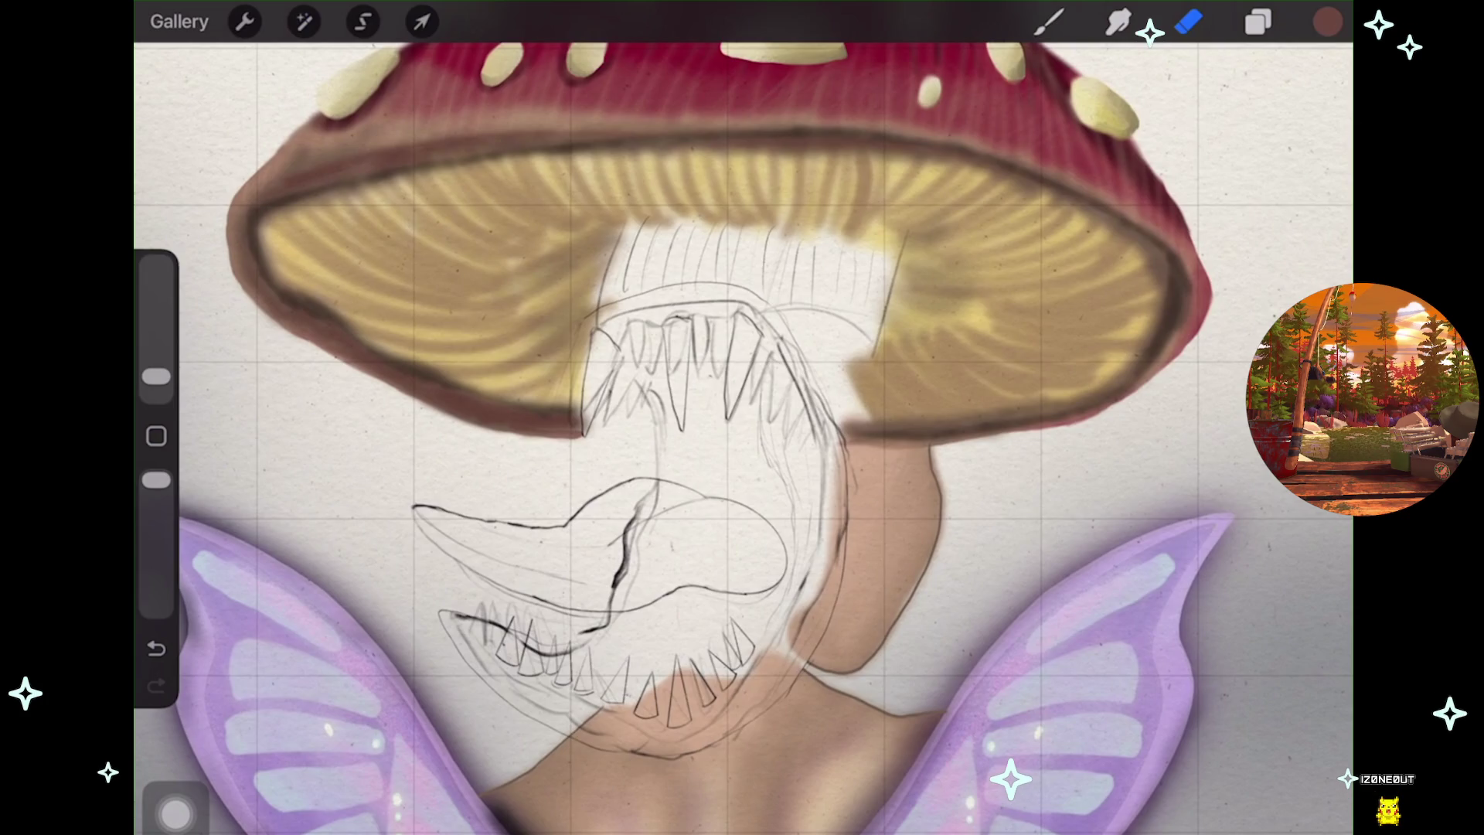
{"action": "scroll", "coordinate": [696, 464], "scroll_direction": "up", "scroll_amount": 2}
{"action": "scroll", "coordinate": [696, 463], "scroll_direction": "up", "scroll_amount": 1}
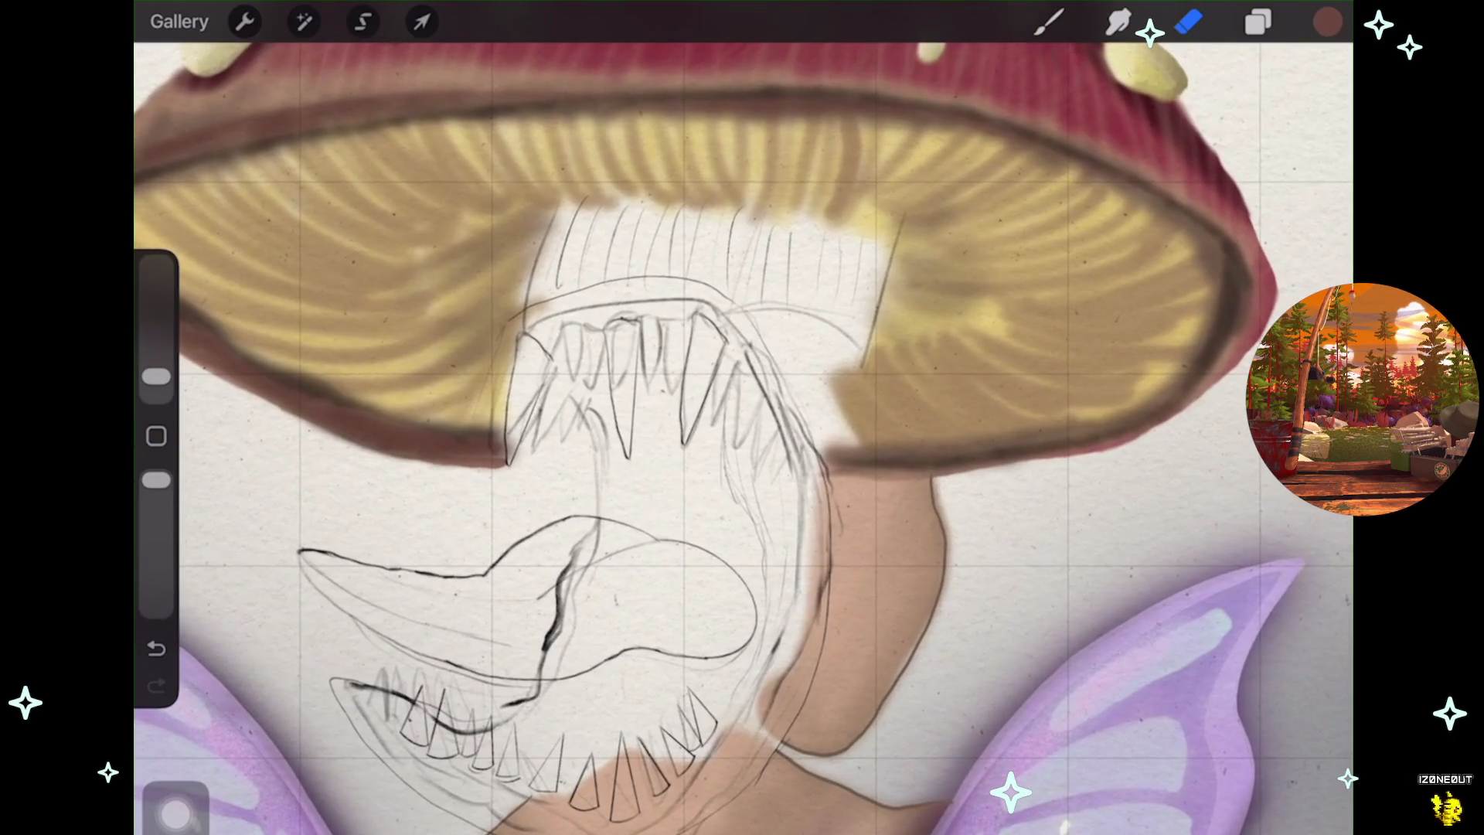
{"action": "scroll", "coordinate": [696, 463], "scroll_direction": "down", "scroll_amount": 2}
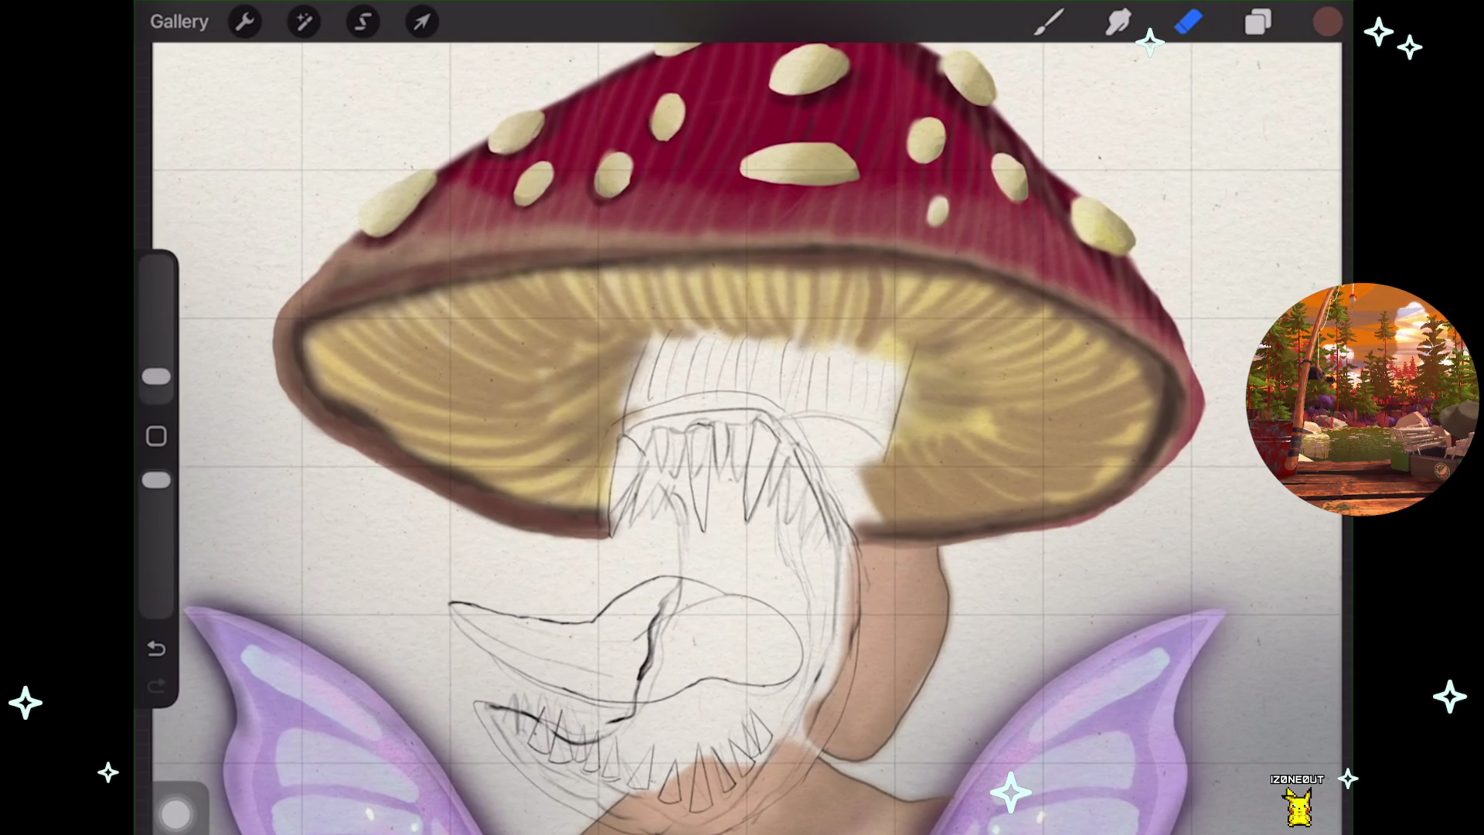
{"action": "left_click", "coordinate": [1258, 21]}
{"action": "scroll", "coordinate": [1136, 463], "scroll_direction": "down", "scroll_amount": 3}
{"action": "scroll", "coordinate": [1136, 464], "scroll_direction": "up", "scroll_amount": 1}
{"action": "scroll", "coordinate": [1137, 464], "scroll_direction": "up", "scroll_amount": 3}
{"action": "scroll", "coordinate": [1136, 464], "scroll_direction": "down", "scroll_amount": 2}
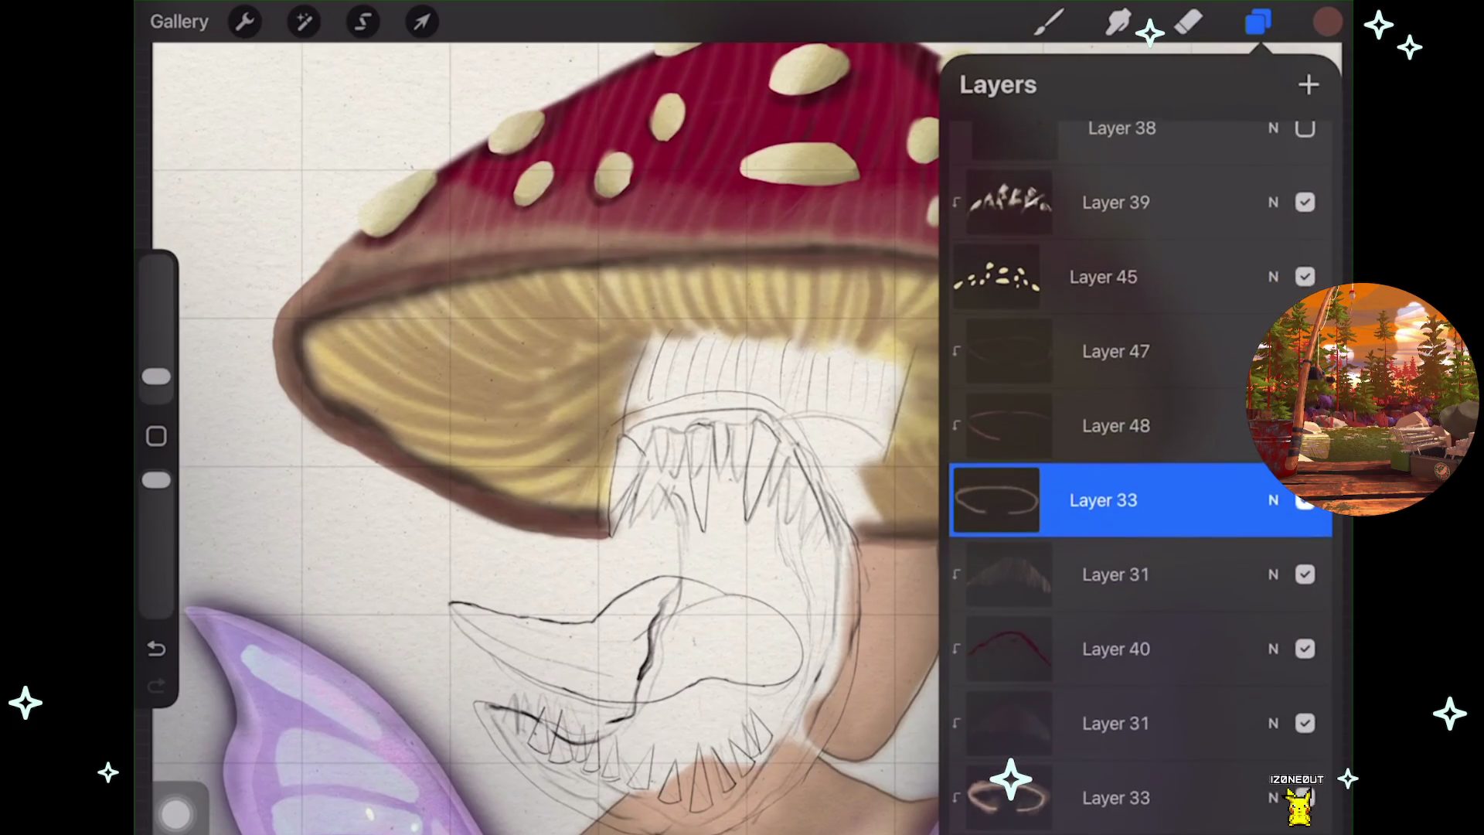
{"action": "scroll", "coordinate": [1137, 464], "scroll_direction": "up", "scroll_amount": 4}
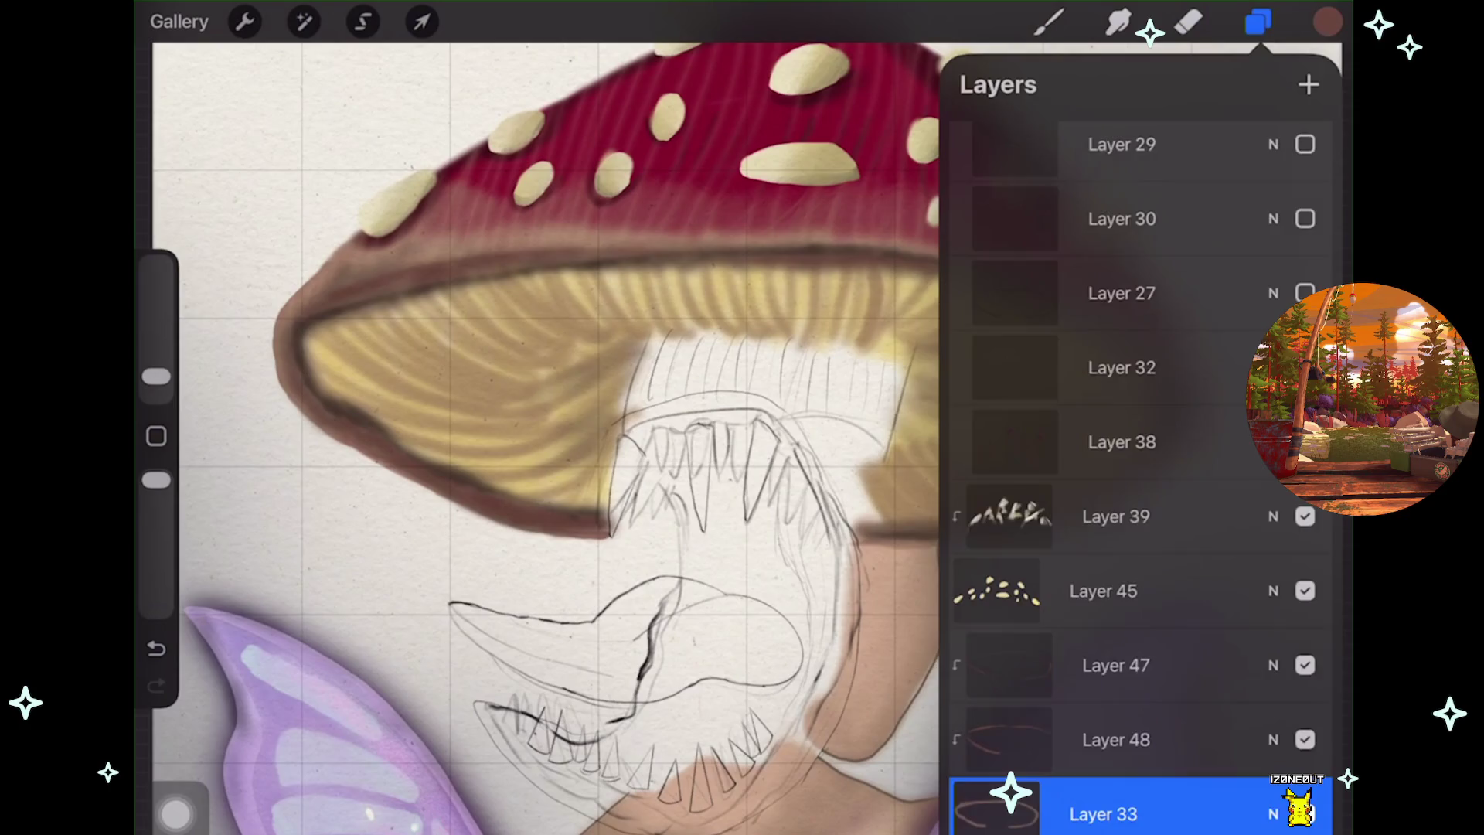
{"action": "scroll", "coordinate": [1136, 464], "scroll_direction": "up", "scroll_amount": 4}
{"action": "left_click", "coordinate": [1305, 410]}
{"action": "left_click", "coordinate": [1305, 410]}
{"action": "left_click", "coordinate": [1305, 409]}
{"action": "scroll", "coordinate": [541, 464], "scroll_direction": "down", "scroll_amount": 2}
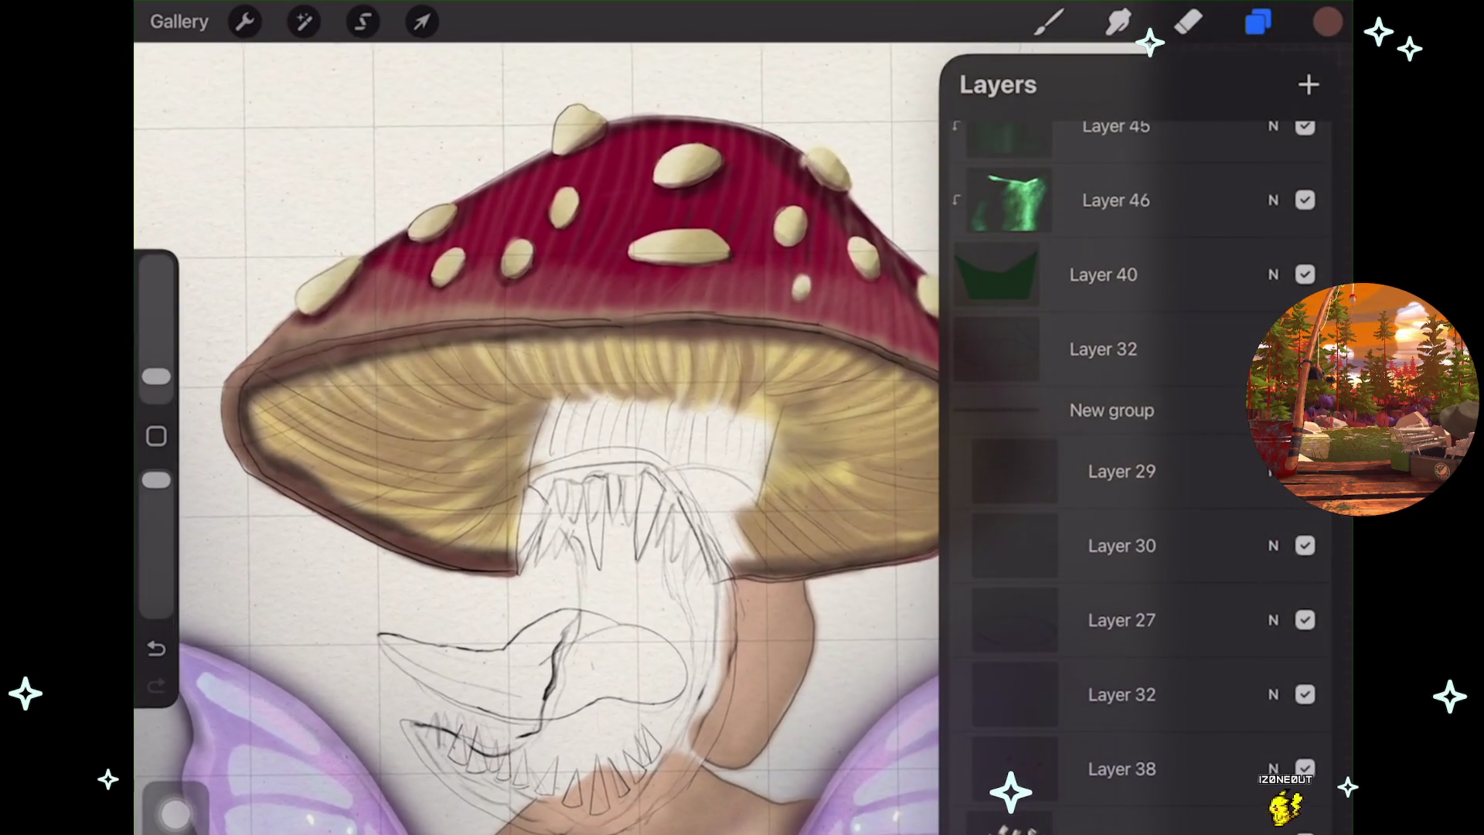
{"action": "left_click", "coordinate": [1305, 410]}
{"action": "left_click", "coordinate": [1305, 410]}
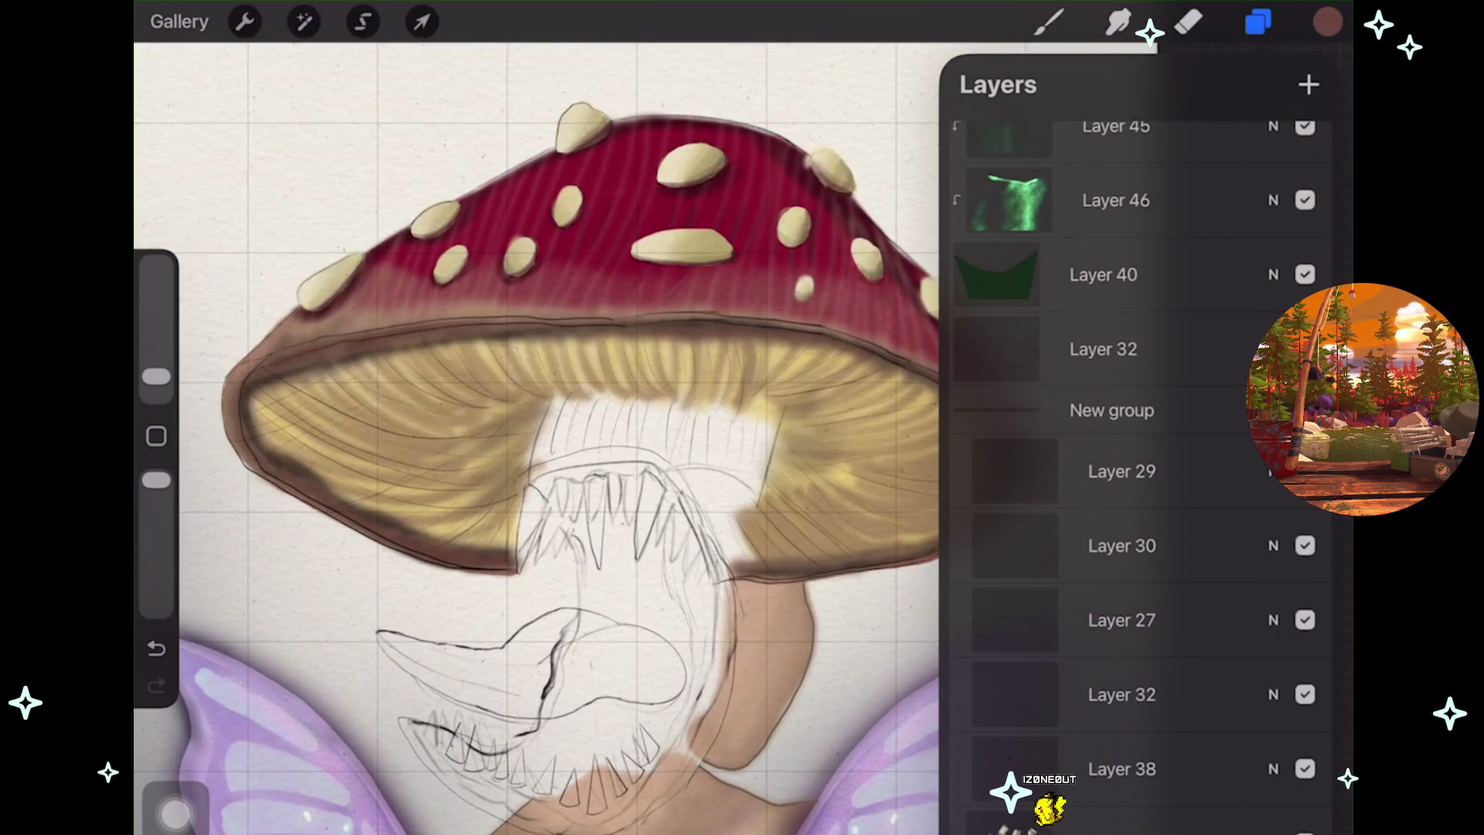
{"action": "scroll", "coordinate": [541, 464], "scroll_direction": "down", "scroll_amount": 2}
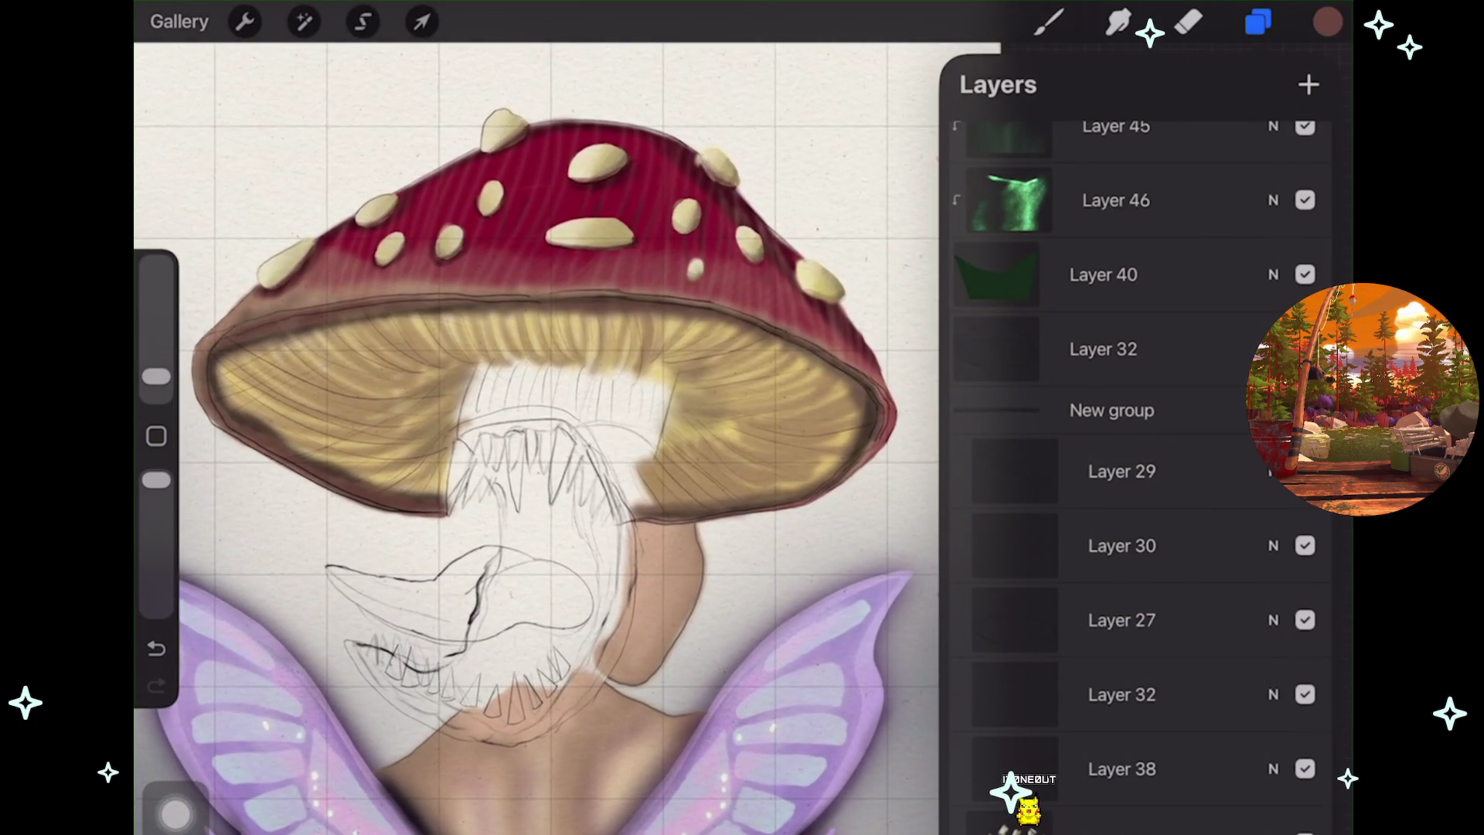
{"action": "scroll", "coordinate": [541, 433], "scroll_direction": "up", "scroll_amount": 2}
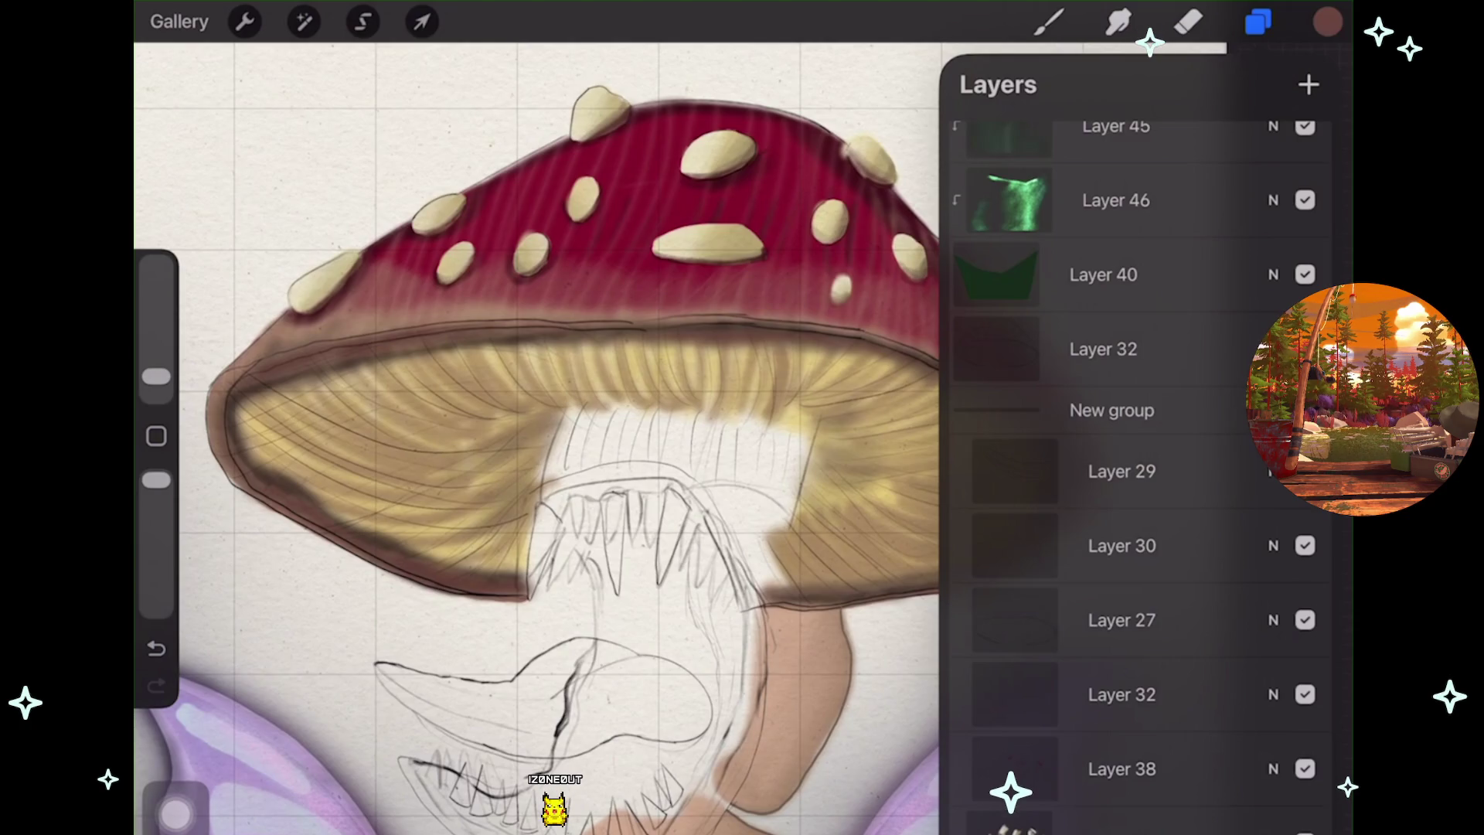
{"action": "scroll", "coordinate": [256, 422], "scroll_direction": "up", "scroll_amount": 3}
{"action": "scroll", "coordinate": [232, 387], "scroll_direction": "up", "scroll_amount": 1}
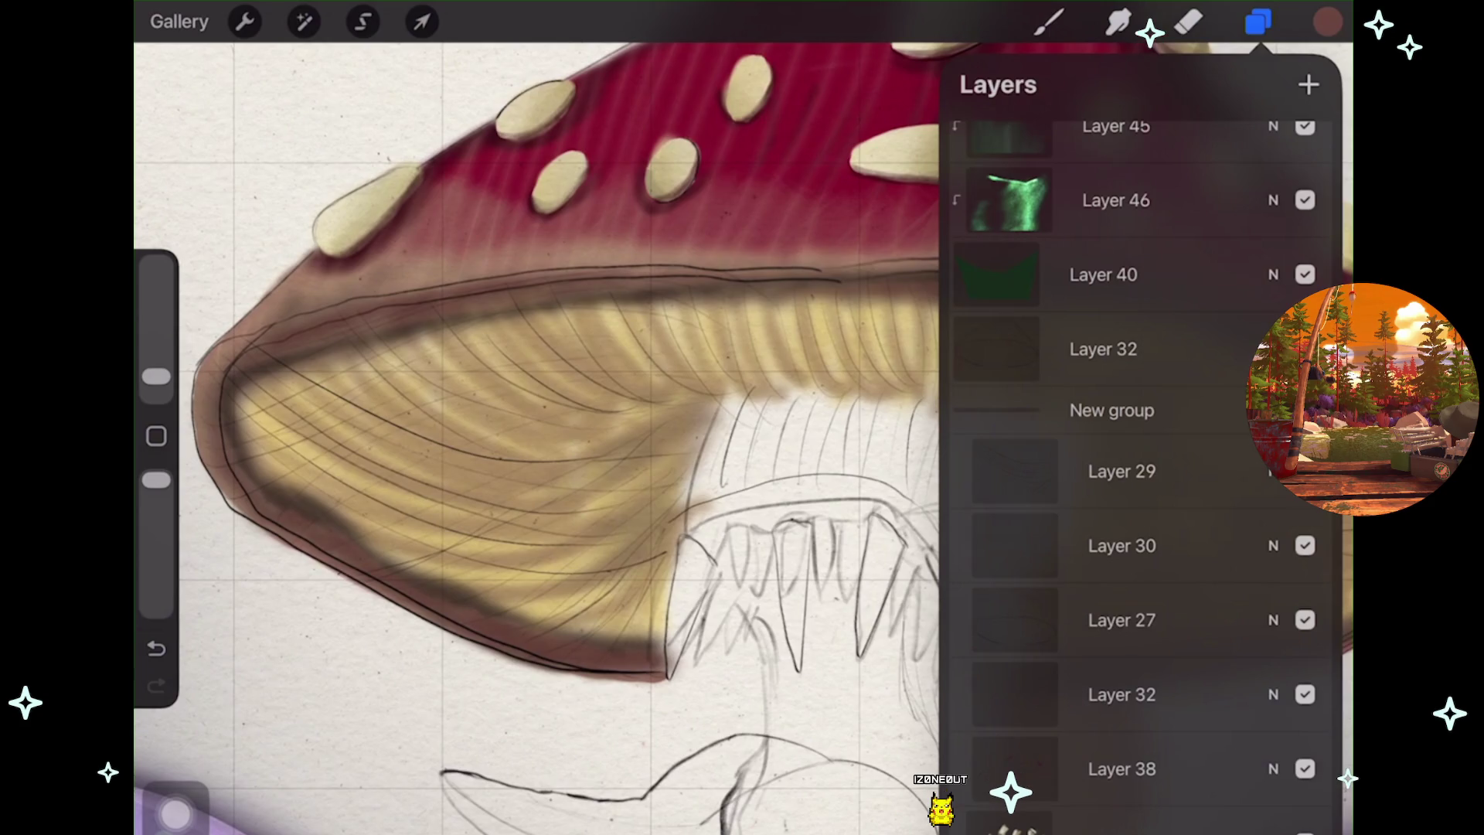
{"action": "scroll", "coordinate": [228, 422], "scroll_direction": "up", "scroll_amount": 3}
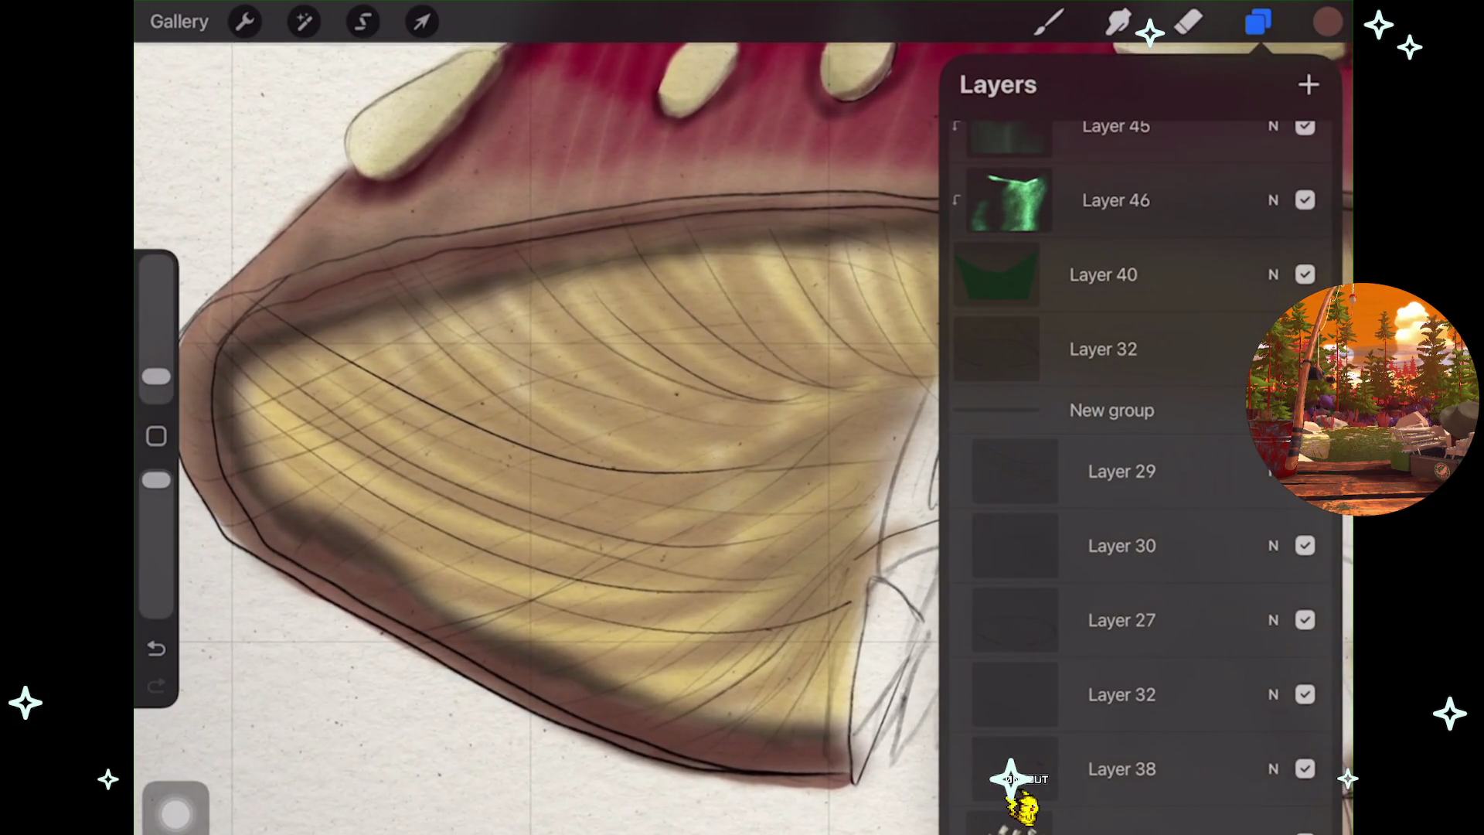
{"action": "left_click", "coordinate": [1305, 472]}
{"action": "left_click", "coordinate": [1305, 472]}
{"action": "left_click", "coordinate": [1305, 545]}
{"action": "left_click", "coordinate": [1305, 546]}
{"action": "left_click", "coordinate": [1305, 620]}
{"action": "left_click", "coordinate": [1305, 620]}
{"action": "left_click", "coordinate": [1305, 546]}
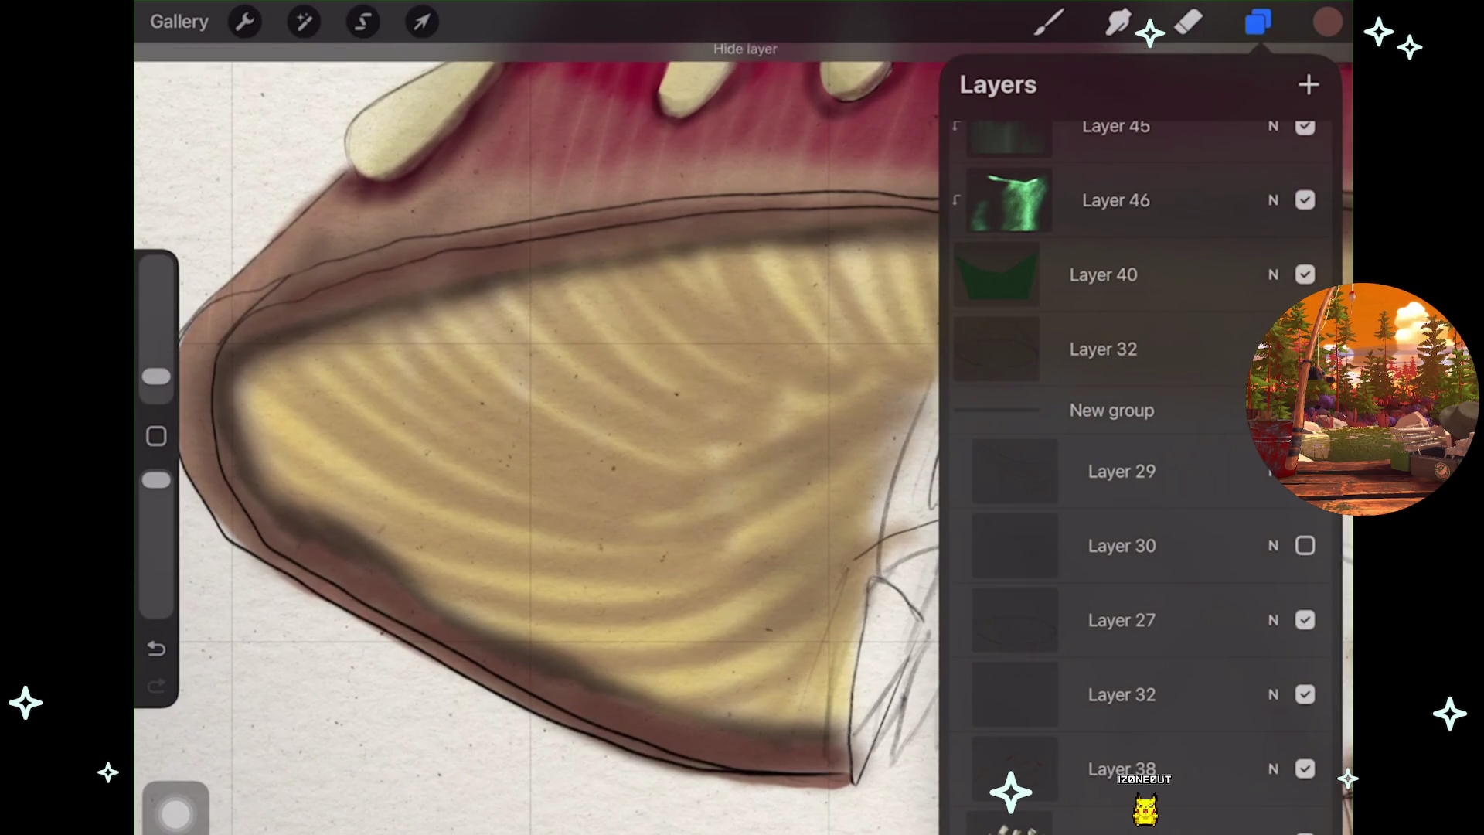
{"action": "left_click", "coordinate": [1305, 620]}
{"action": "left_click", "coordinate": [1305, 620]}
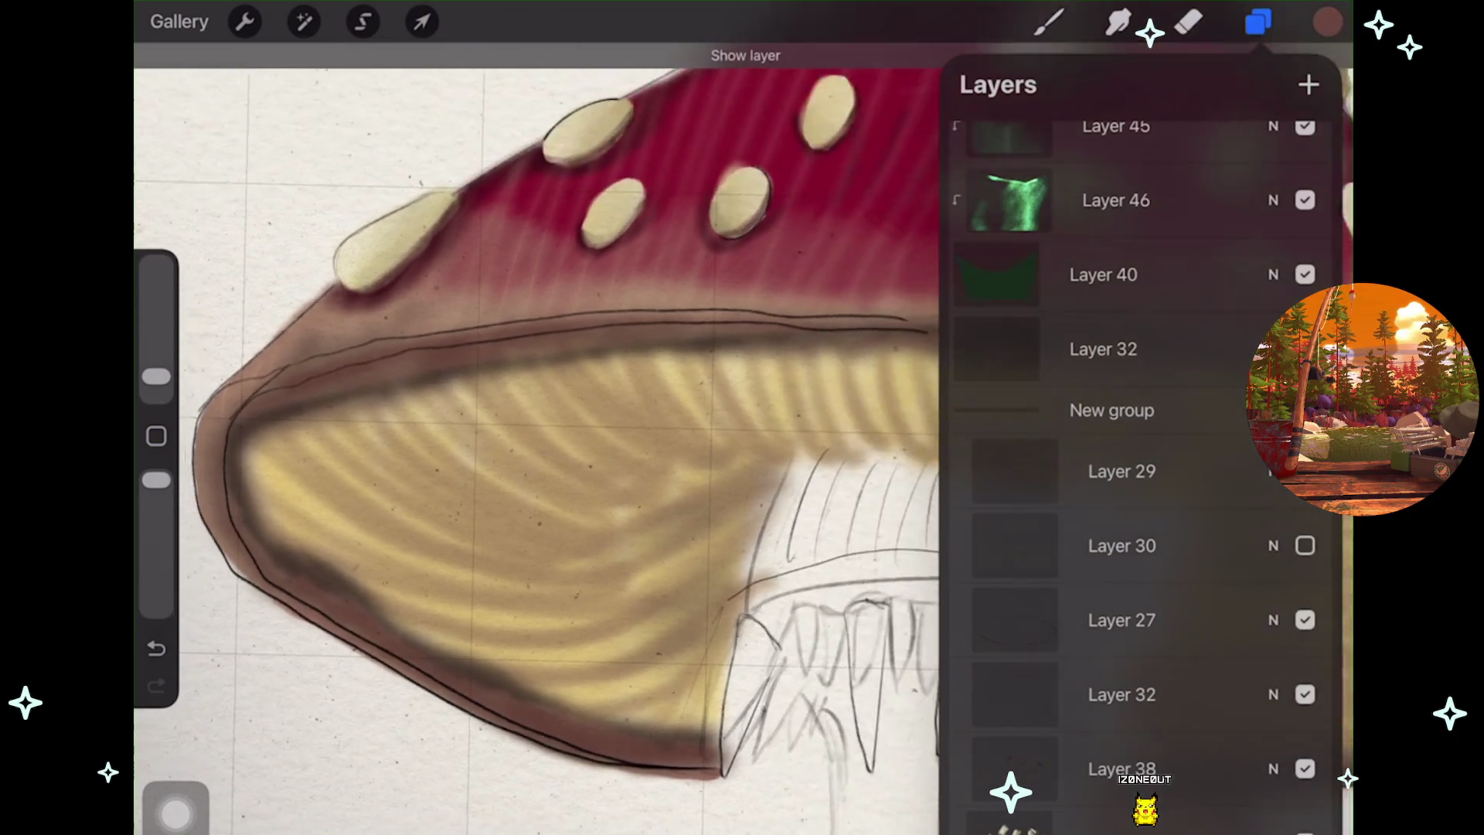
{"action": "scroll", "coordinate": [541, 464], "scroll_direction": "down", "scroll_amount": 5}
{"action": "scroll", "coordinate": [541, 433], "scroll_direction": "down", "scroll_amount": 2}
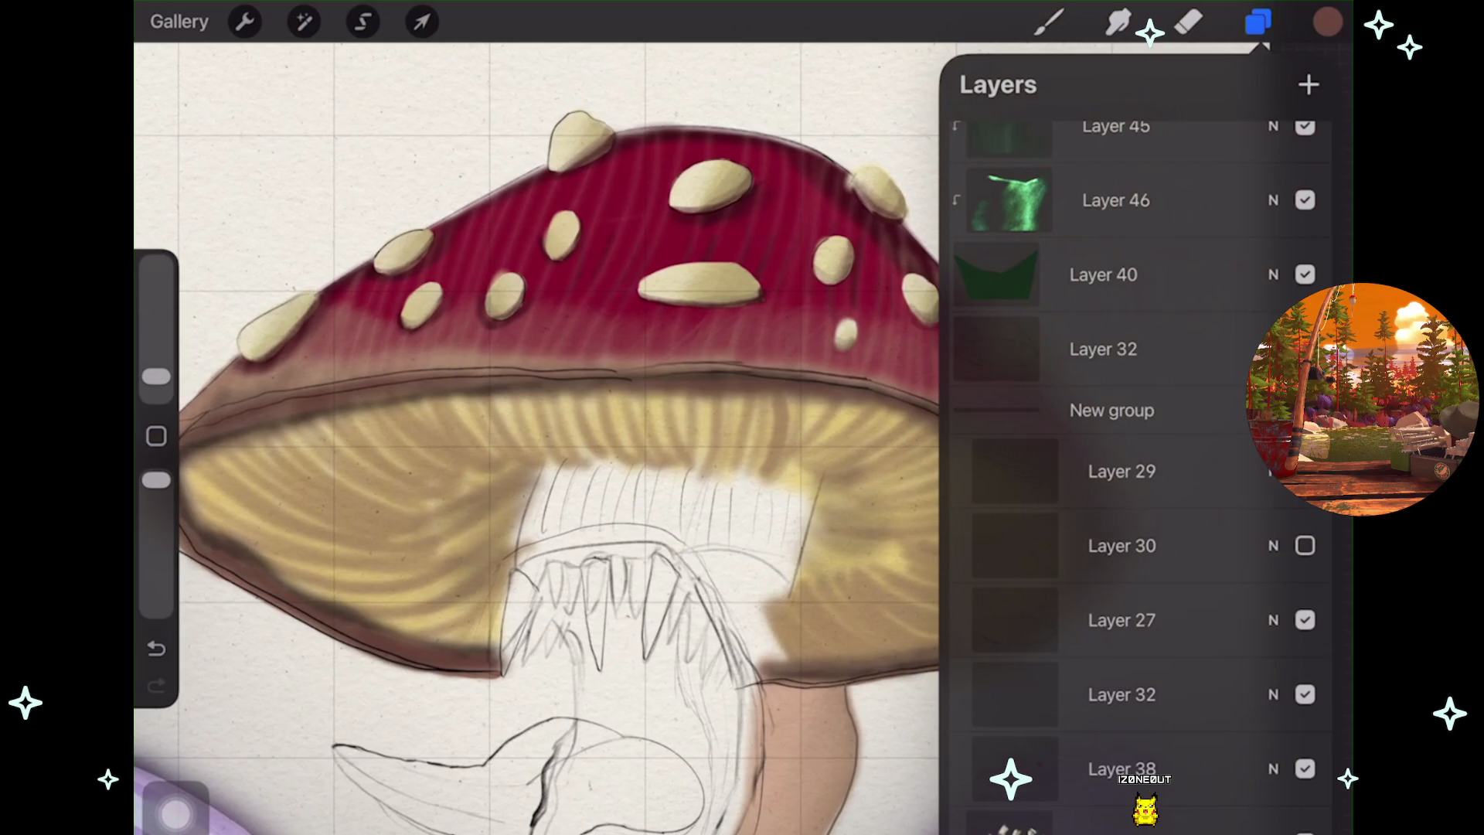
{"action": "left_click", "coordinate": [1305, 620]}
{"action": "left_click", "coordinate": [1305, 620]}
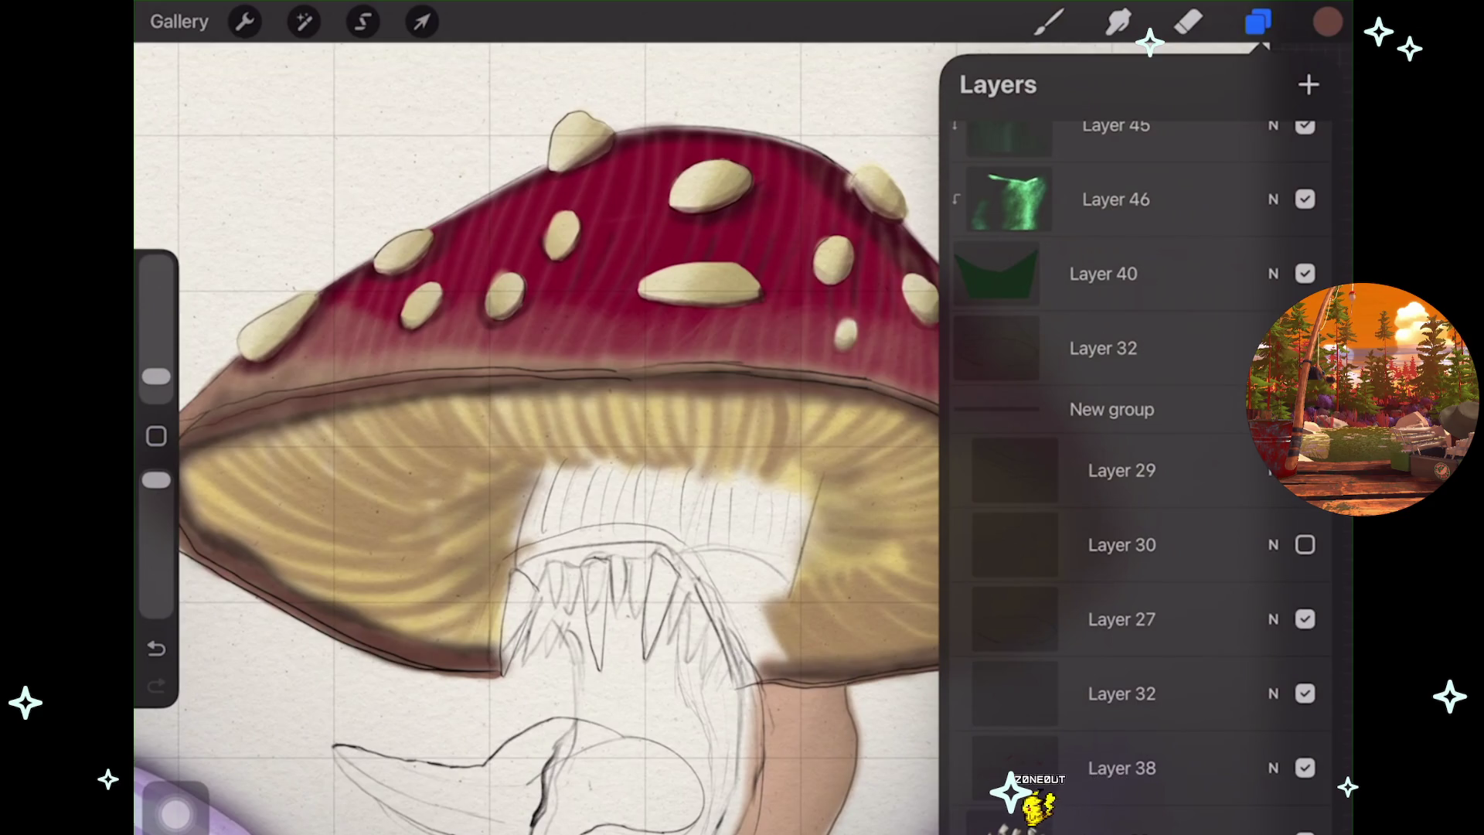
{"action": "left_click", "coordinate": [1305, 620]}
{"action": "left_click", "coordinate": [1305, 620]}
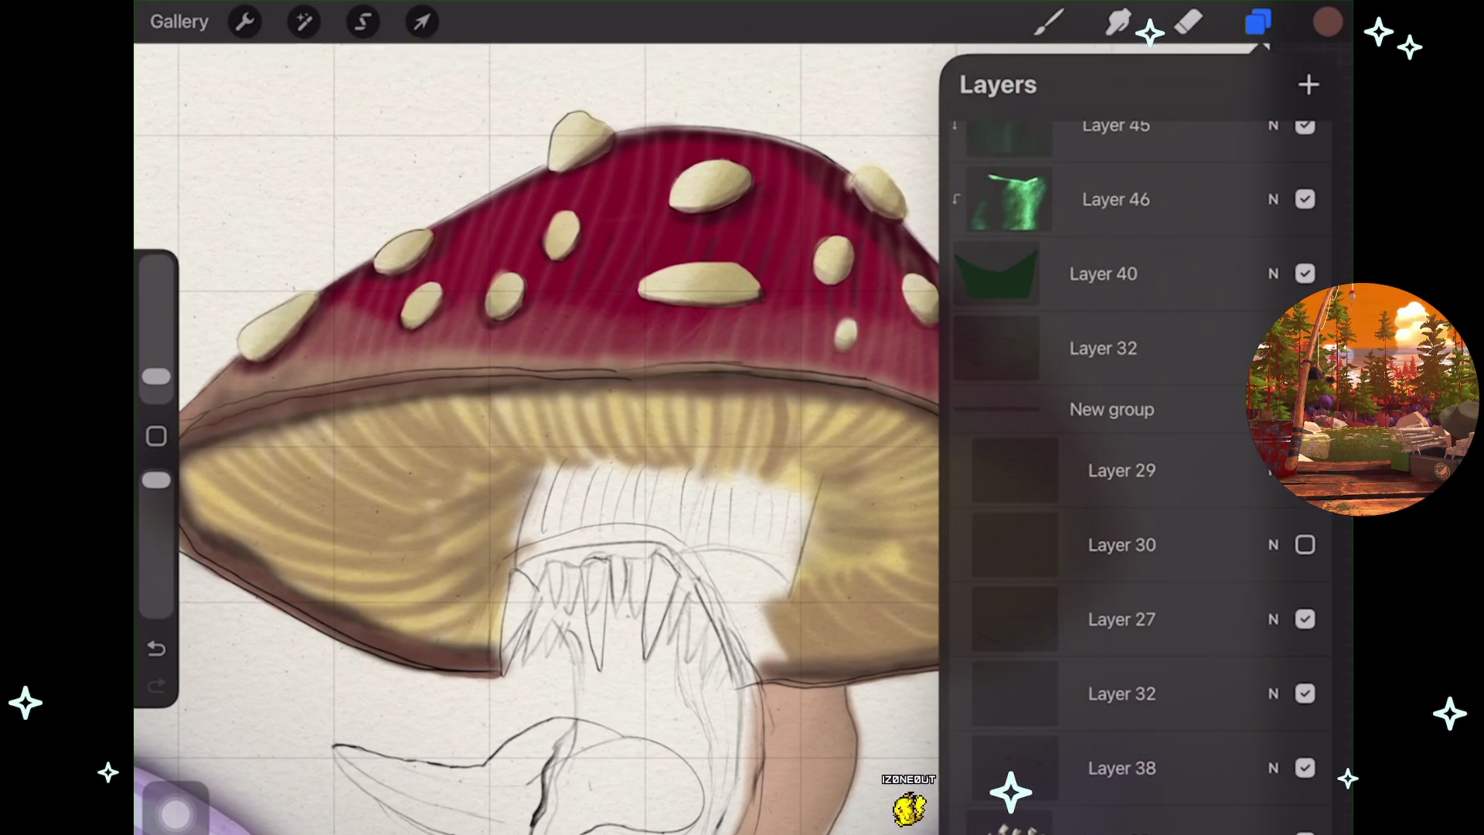
{"action": "scroll", "coordinate": [541, 464], "scroll_direction": "down", "scroll_amount": 3}
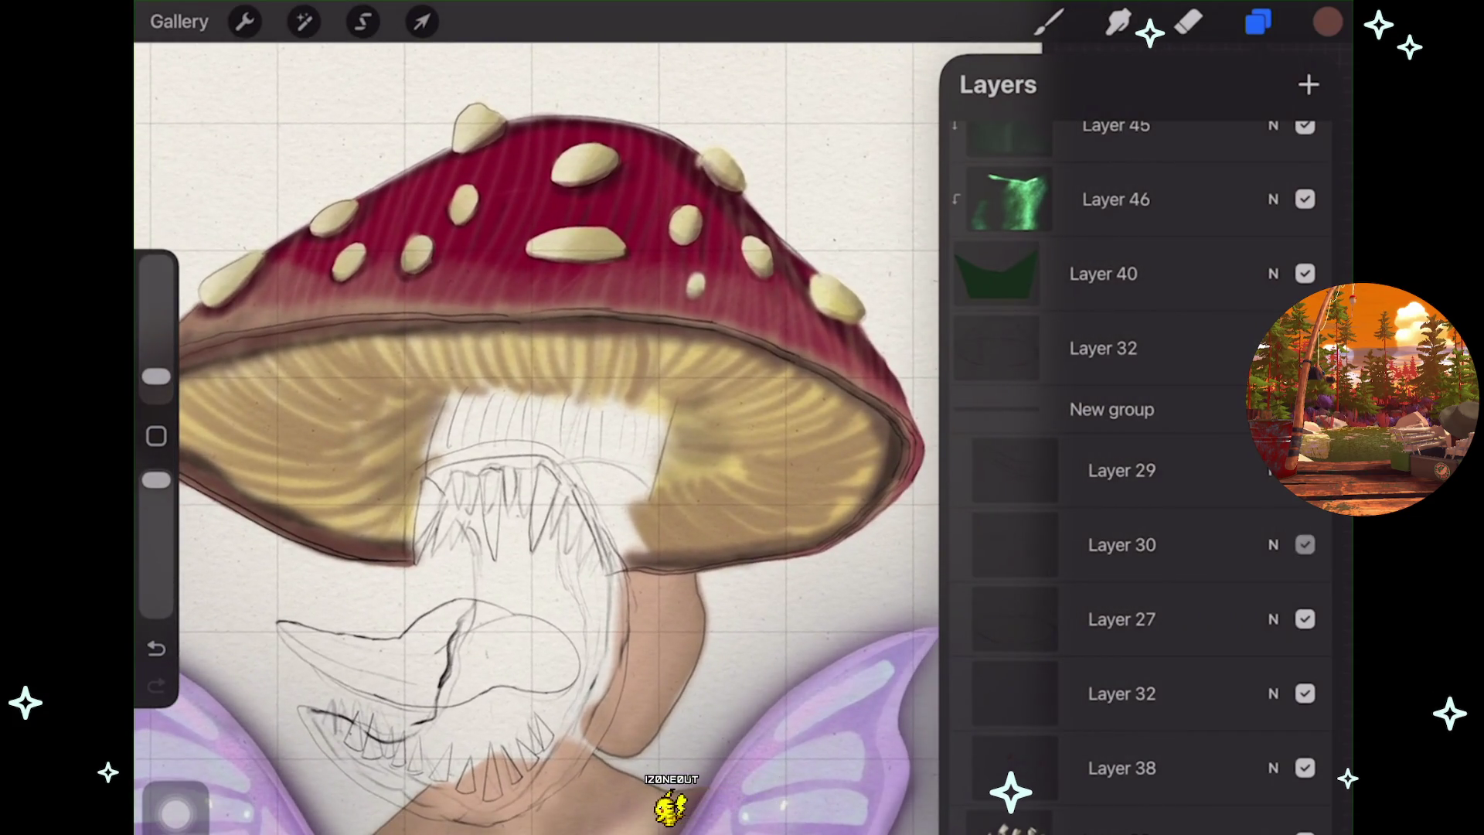
{"action": "left_click", "coordinate": [1305, 545]}
{"action": "left_click", "coordinate": [1305, 545]}
{"action": "left_click", "coordinate": [1305, 545]}
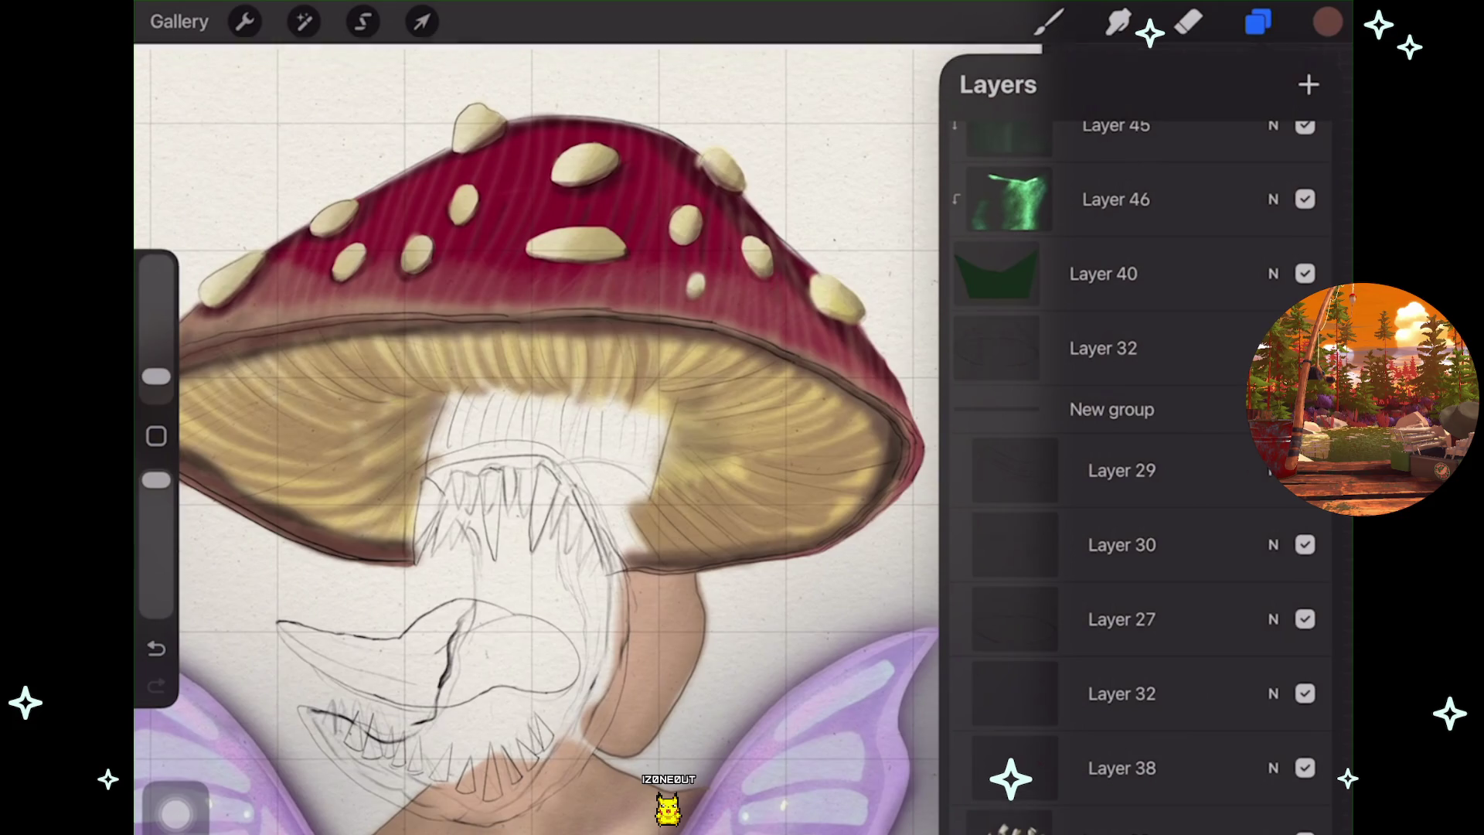
{"action": "left_click", "coordinate": [1305, 545]}
{"action": "left_click", "coordinate": [1305, 545]}
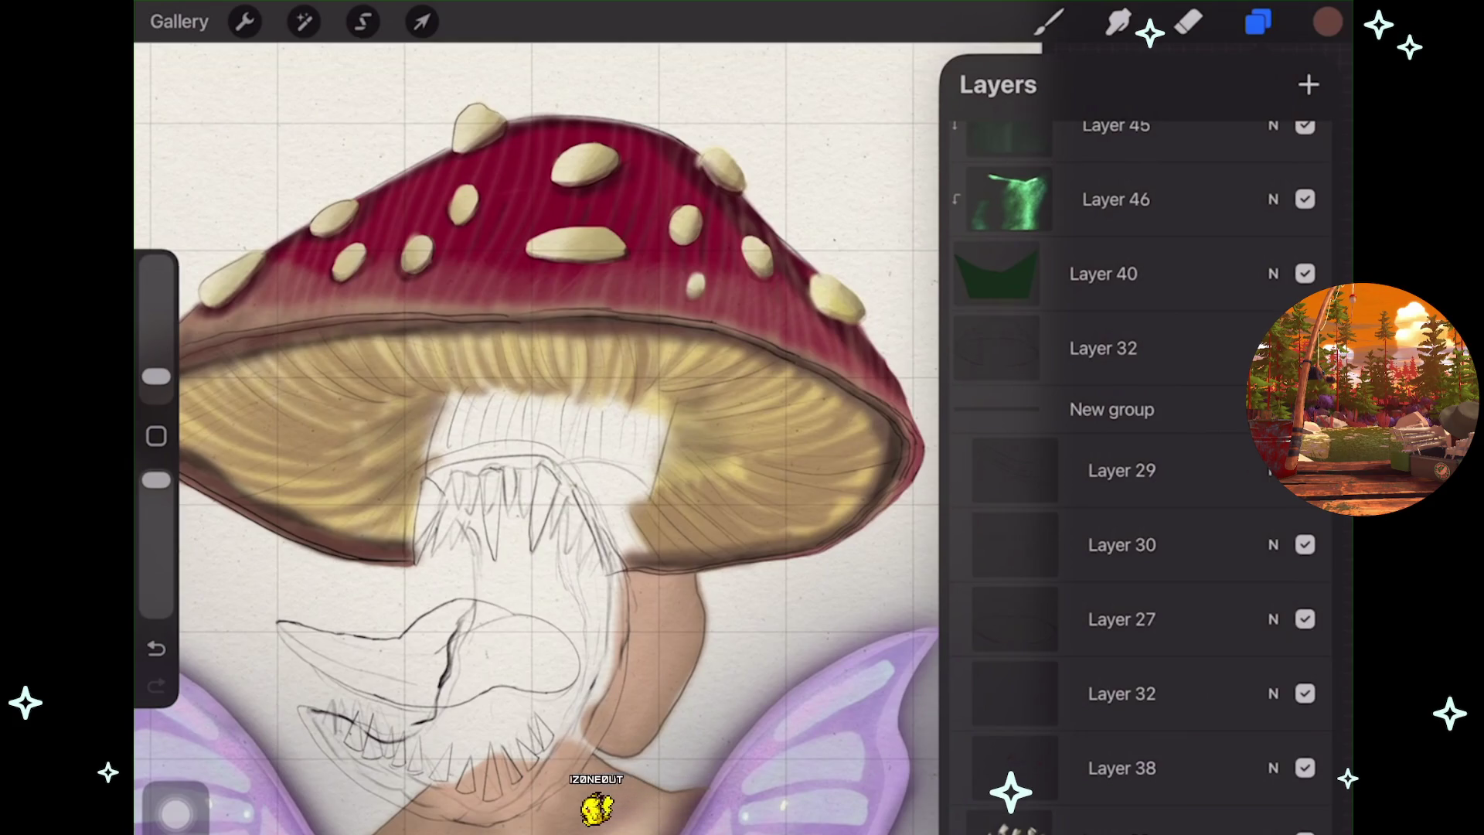
{"action": "left_click", "coordinate": [1305, 768]}
{"action": "left_click", "coordinate": [1305, 768]}
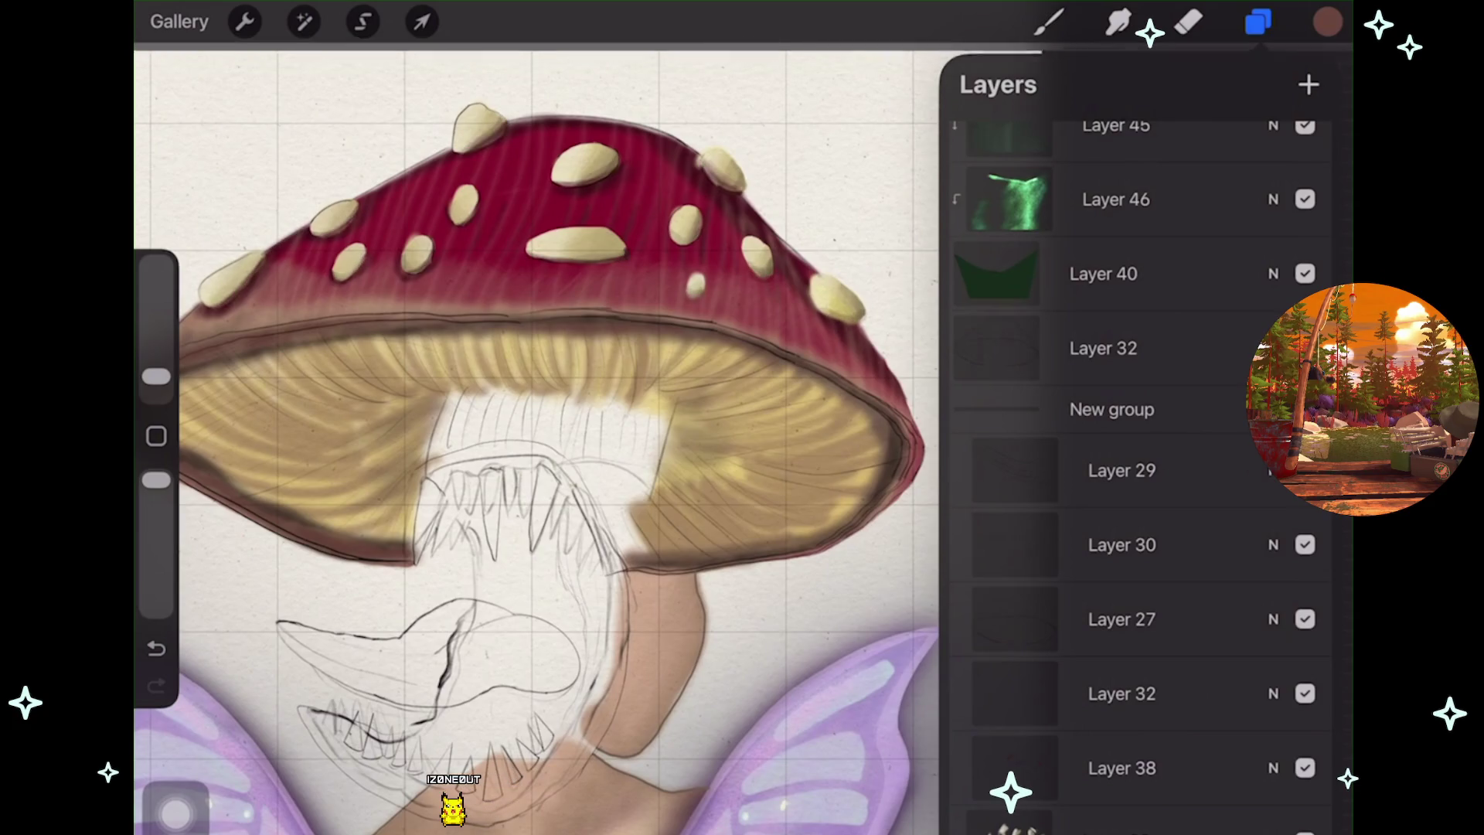
{"action": "scroll", "coordinate": [1136, 464], "scroll_direction": "down", "scroll_amount": 3}
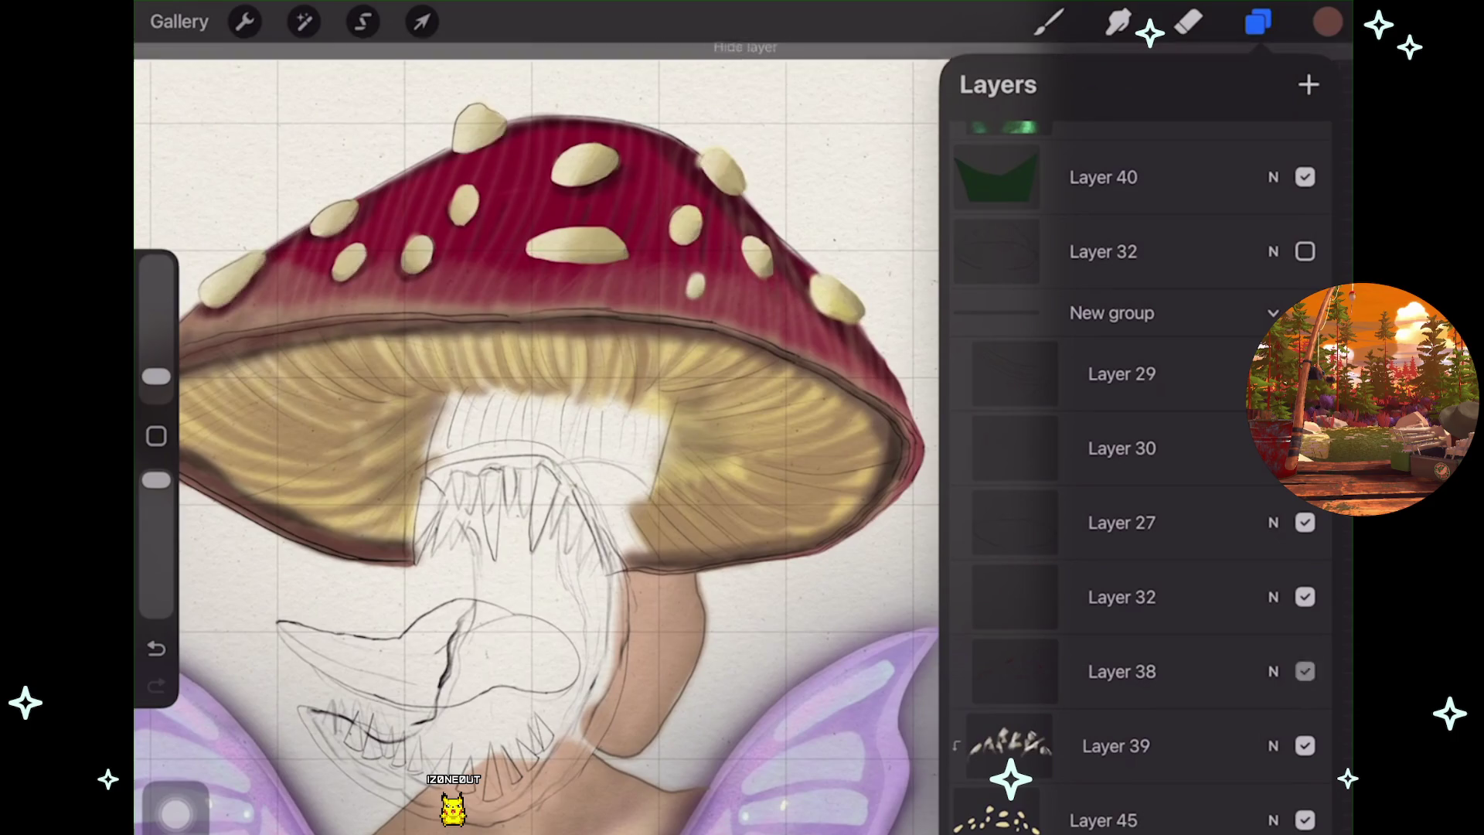
Move Layer 38 out of New group, turn off its Clipping Mask, and collapse the group
{"action": "mouse_move", "coordinate": [1121, 671]}
{"action": "left_mouse_down"}
{"action": "mouse_move", "coordinate": [1183, 784]}
{"action": "mouse_move", "coordinate": [1159, 657]}
{"action": "left_mouse_up"}
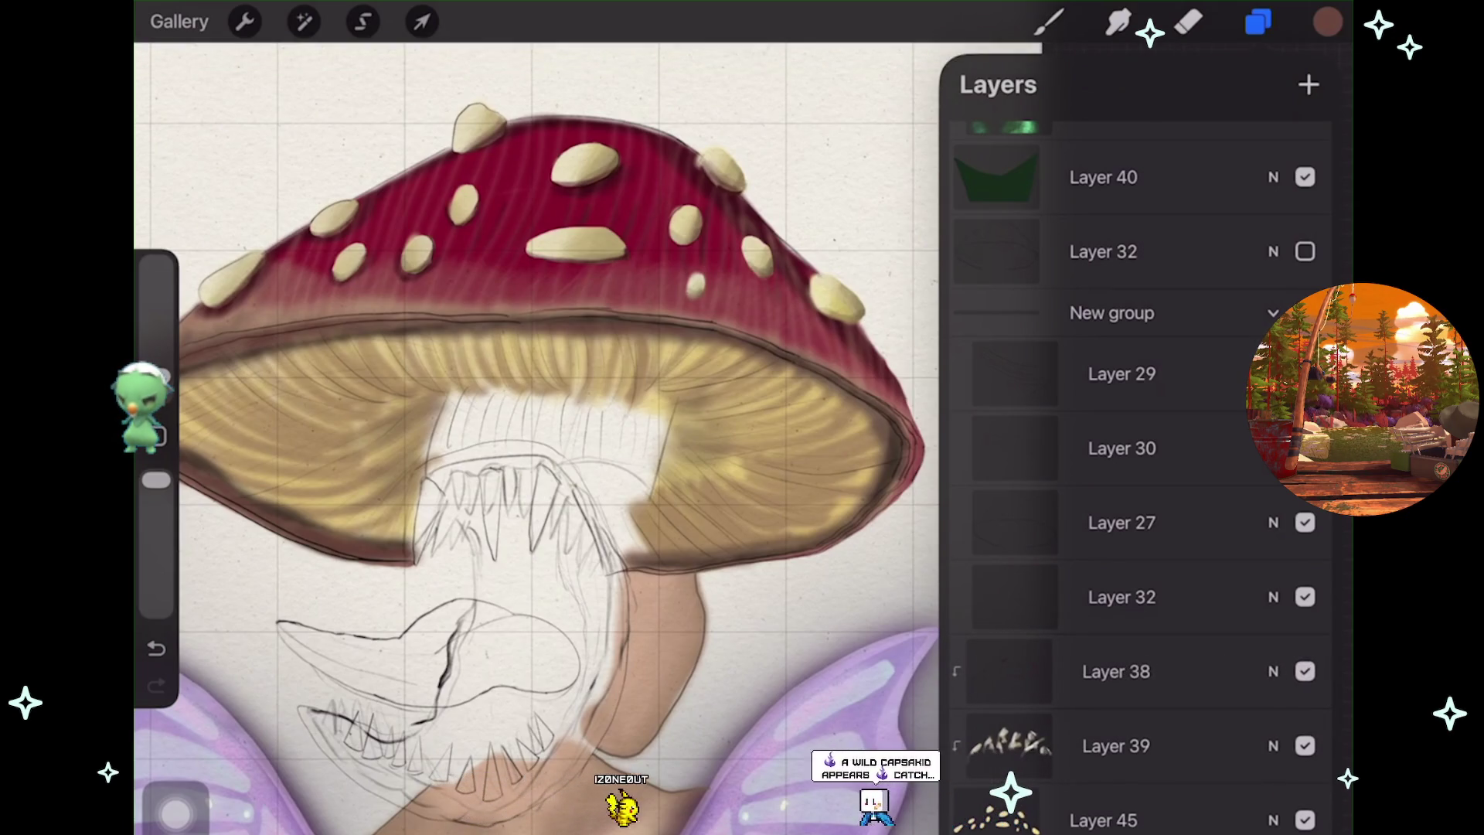
{"action": "left_click", "coordinate": [1104, 671]}
{"action": "left_click", "coordinate": [812, 672]}
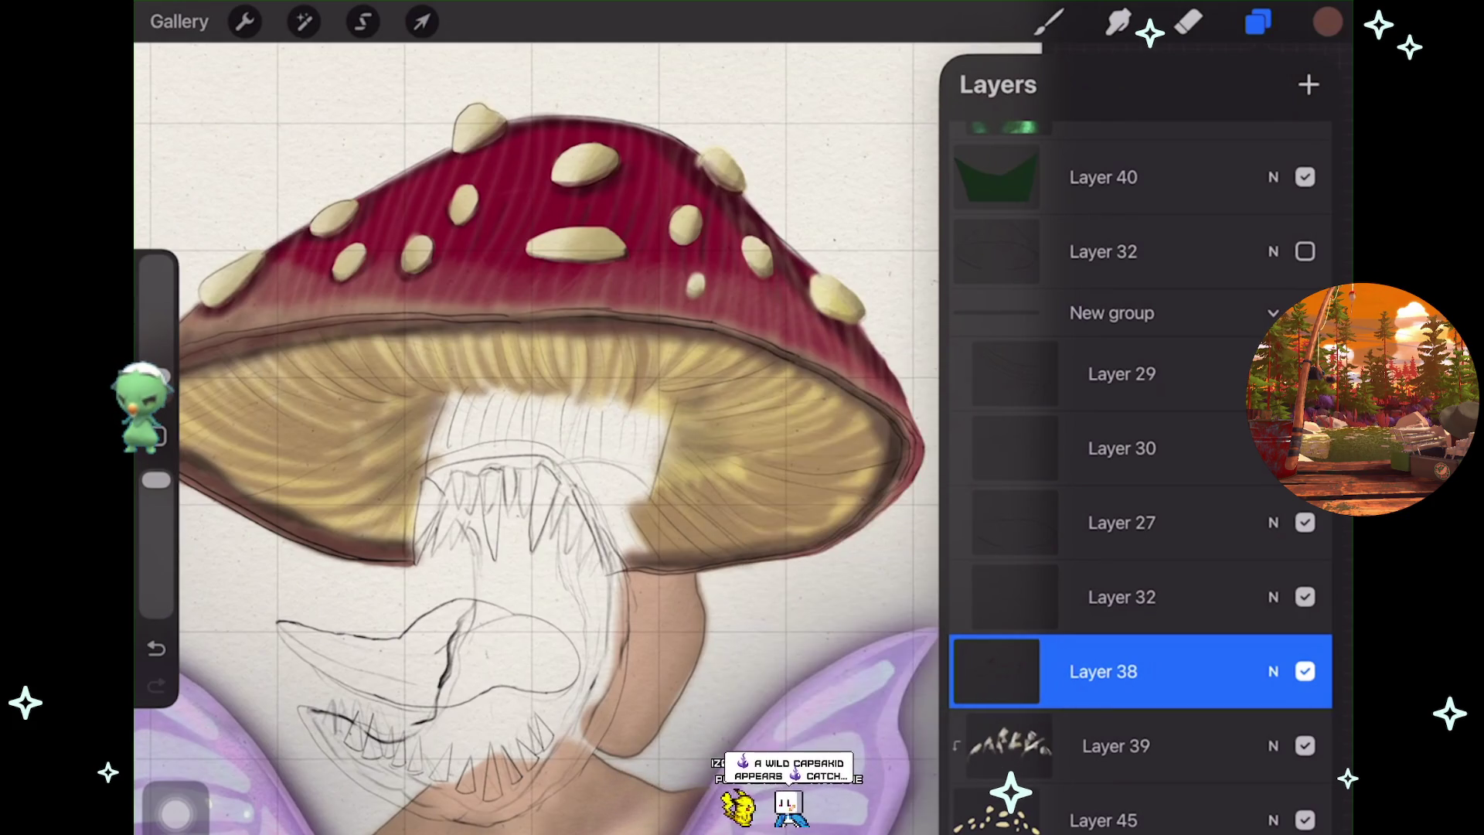
{"action": "left_click", "coordinate": [1273, 313]}
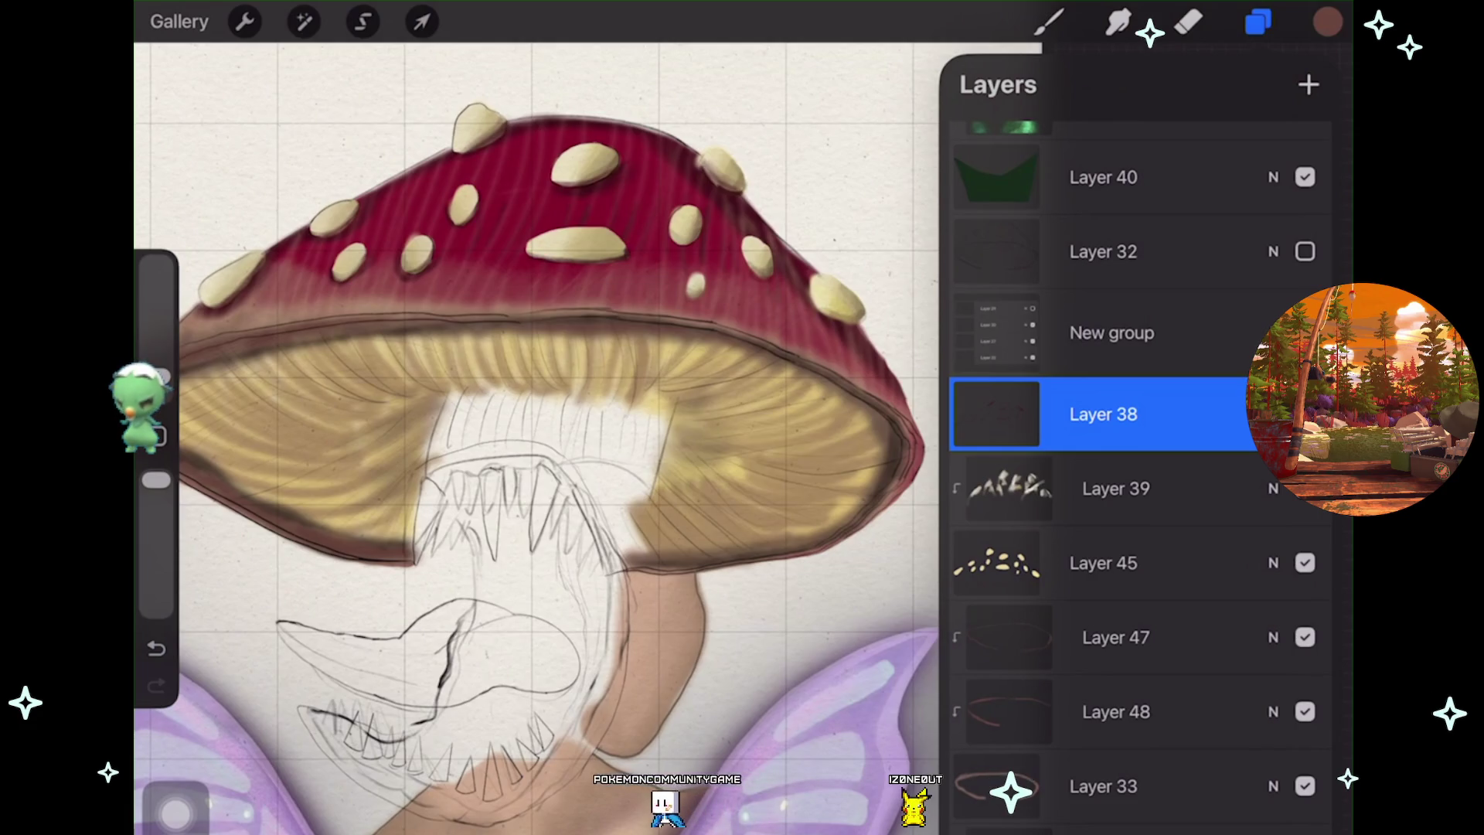
Compare the cap shading with Layer 38 hidden and shown, leaving it visible, then switch to erasing
{"action": "scroll", "coordinate": [536, 464], "scroll_direction": "down", "scroll_amount": 3}
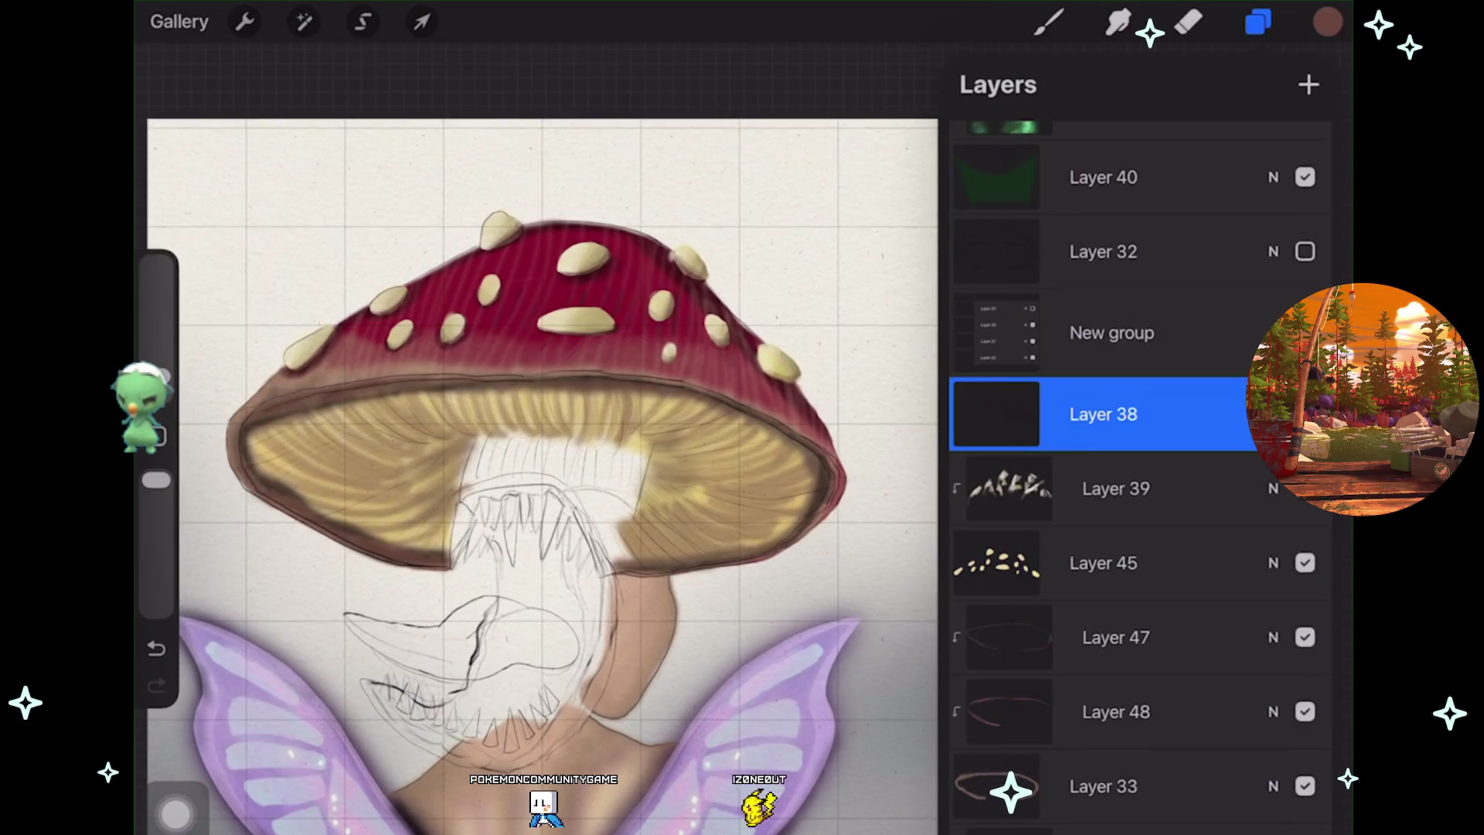
{"action": "scroll", "coordinate": [536, 463], "scroll_direction": "up", "scroll_amount": 3}
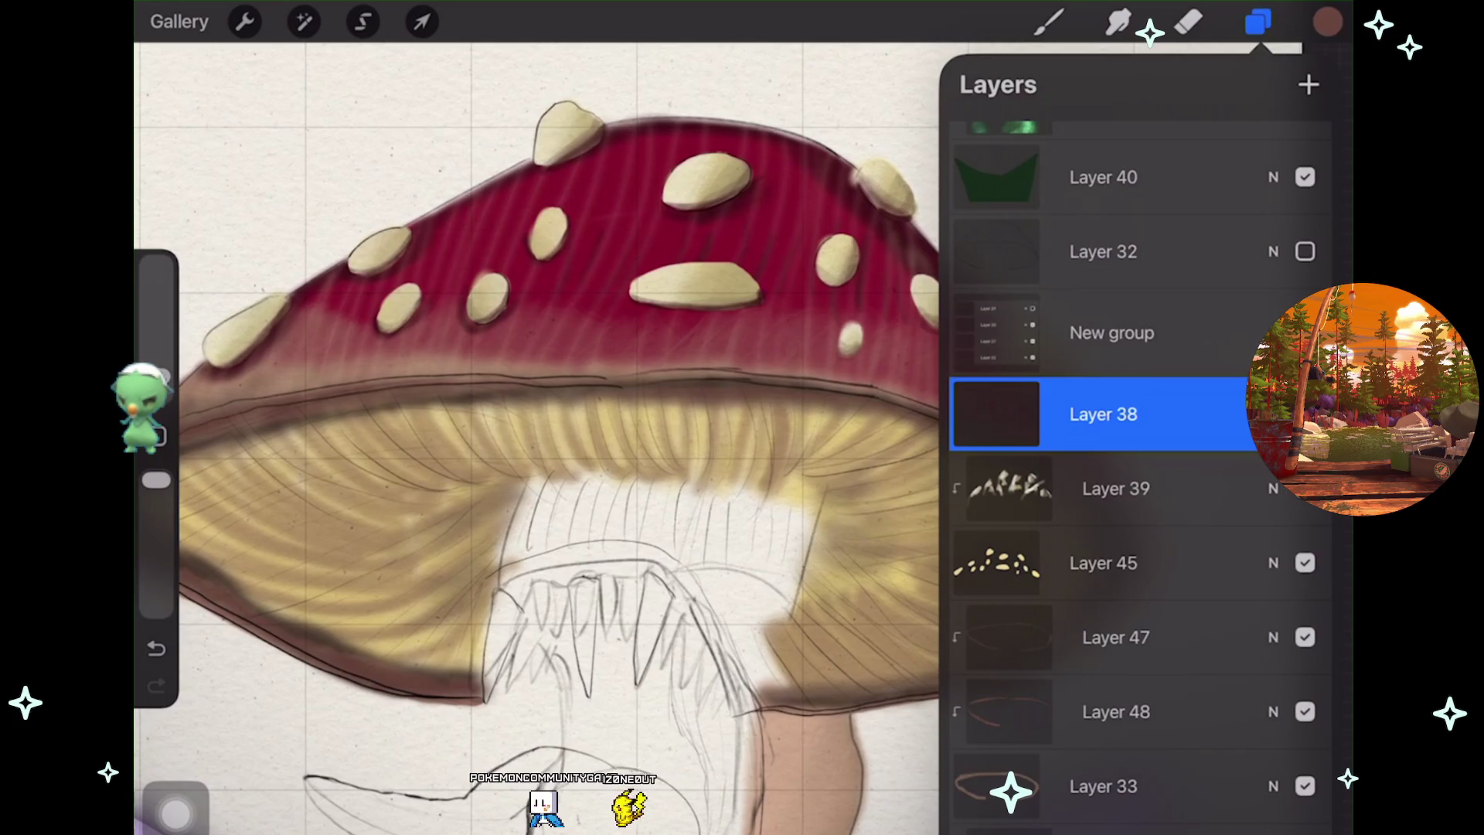
{"action": "left_click", "coordinate": [1305, 414]}
{"action": "left_click", "coordinate": [1305, 414]}
{"action": "left_click", "coordinate": [1305, 414]}
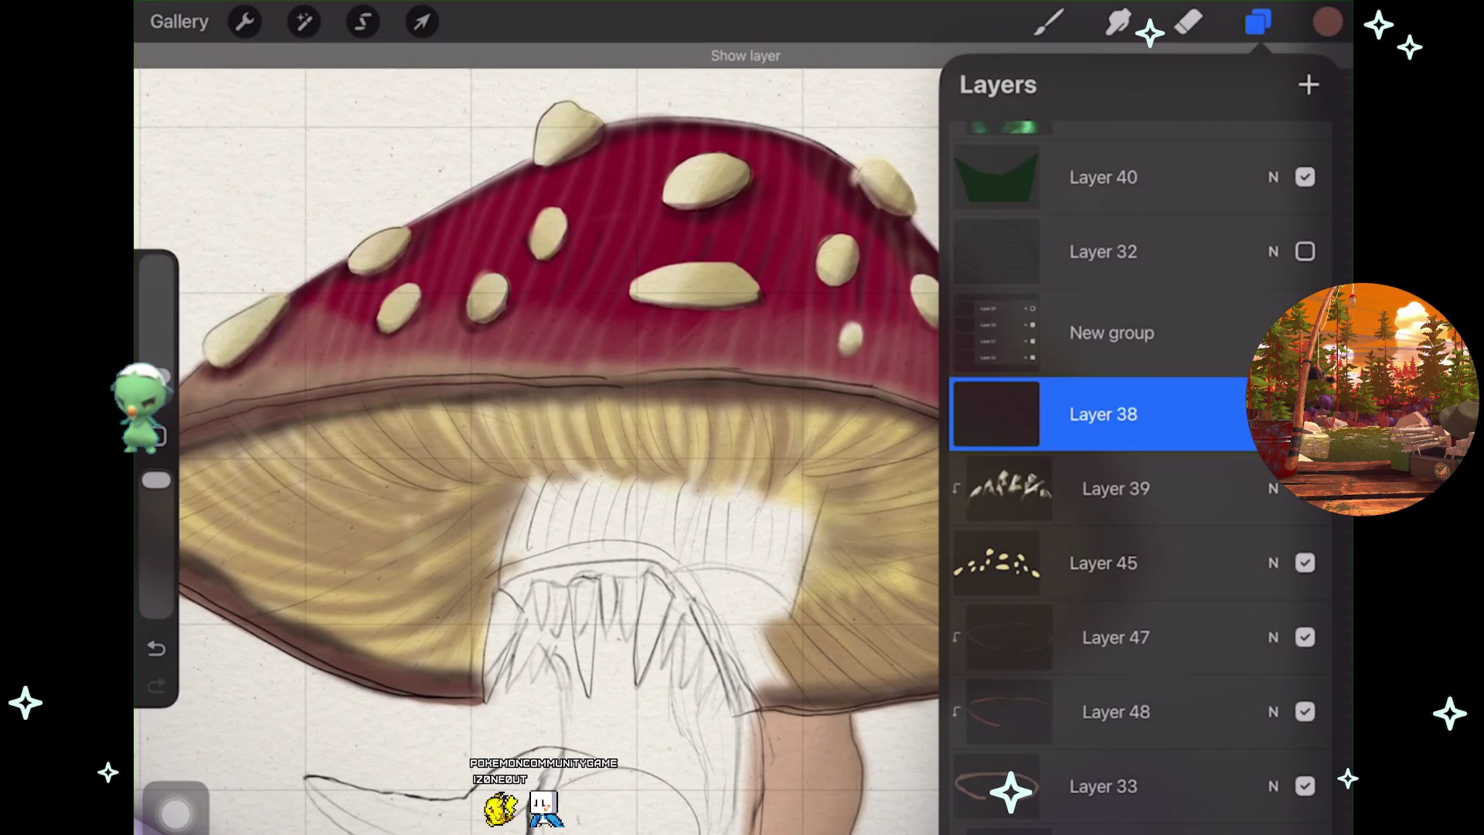
{"action": "left_click", "coordinate": [1188, 22]}
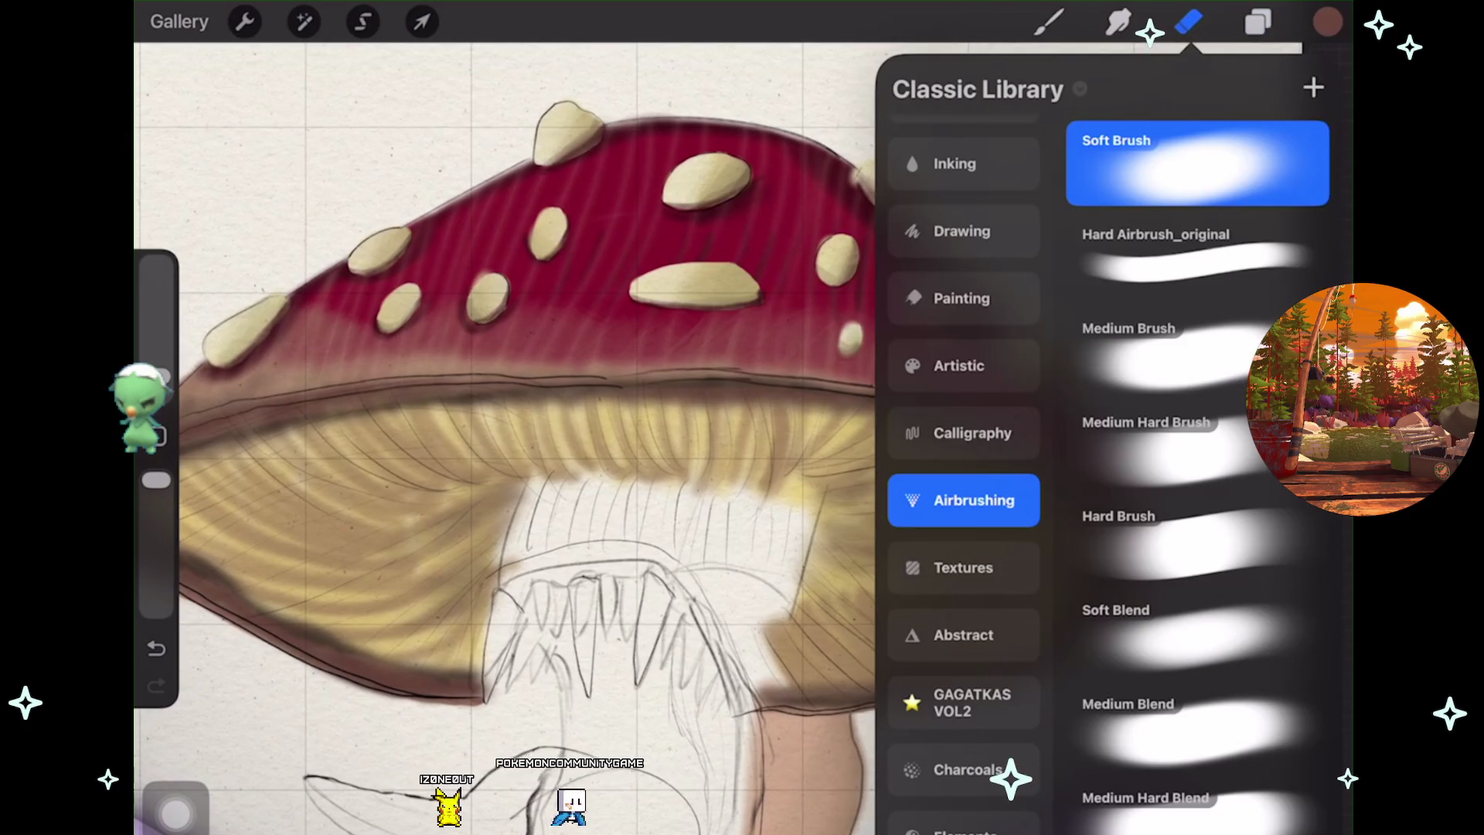
Switch to Smudge, undo a trial smudge stroke on the red cap, and zoom out to the full page
{"action": "scroll", "coordinate": [773, 263], "scroll_direction": "up", "scroll_amount": 5}
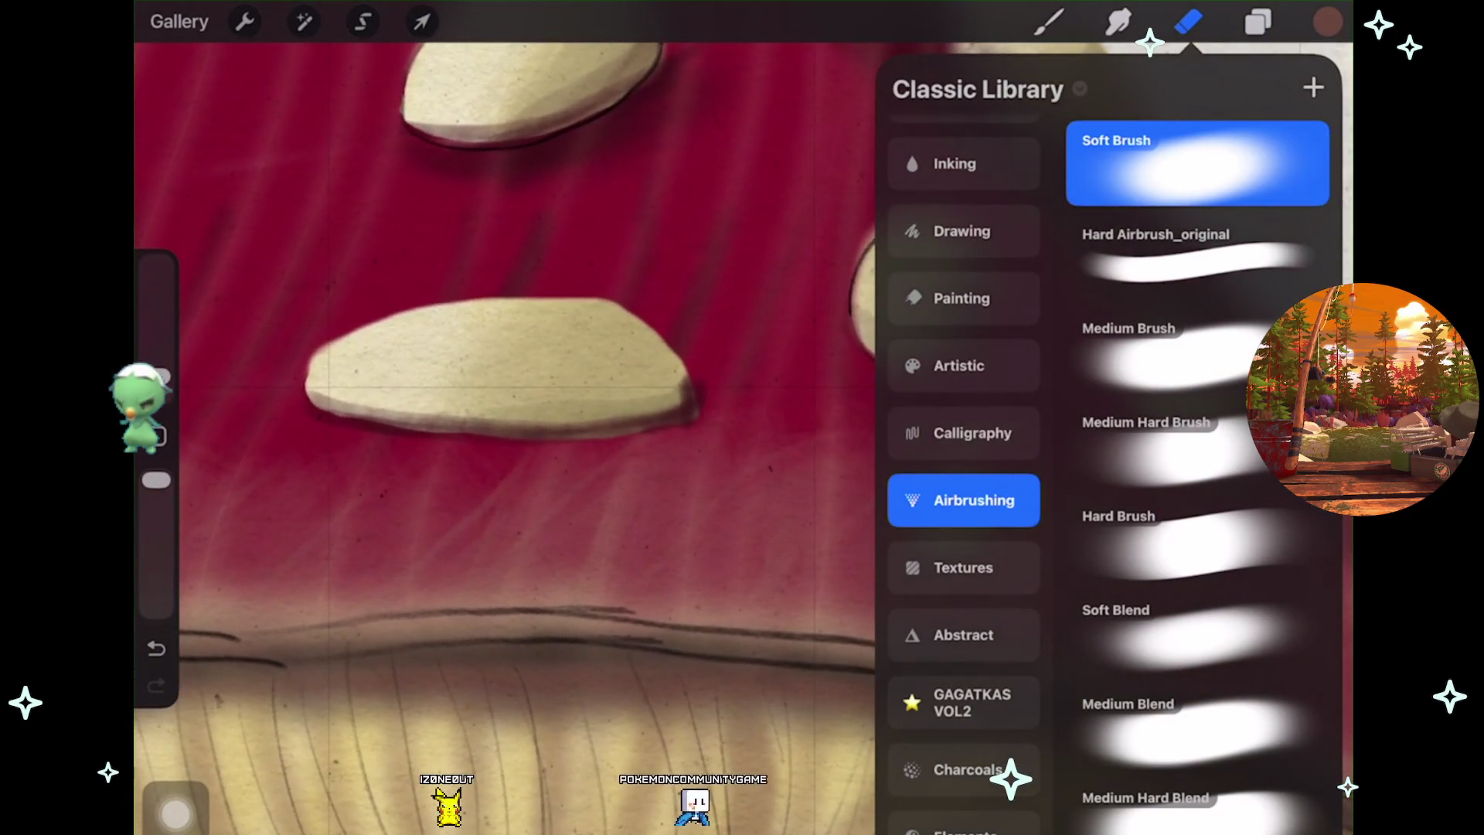
{"action": "left_click", "coordinate": [1119, 21]}
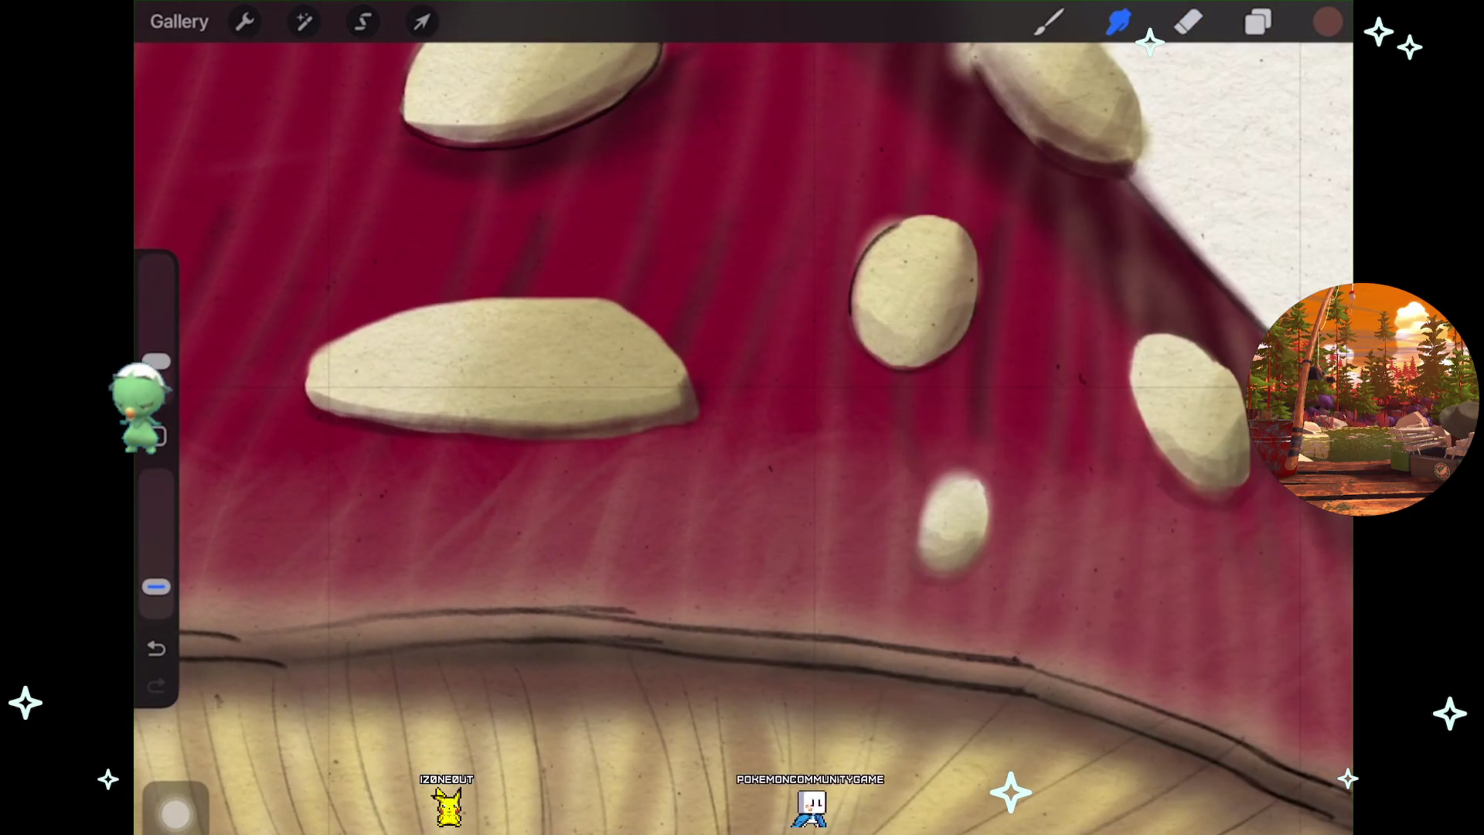
{"action": "key", "text": "ctrl+z"}
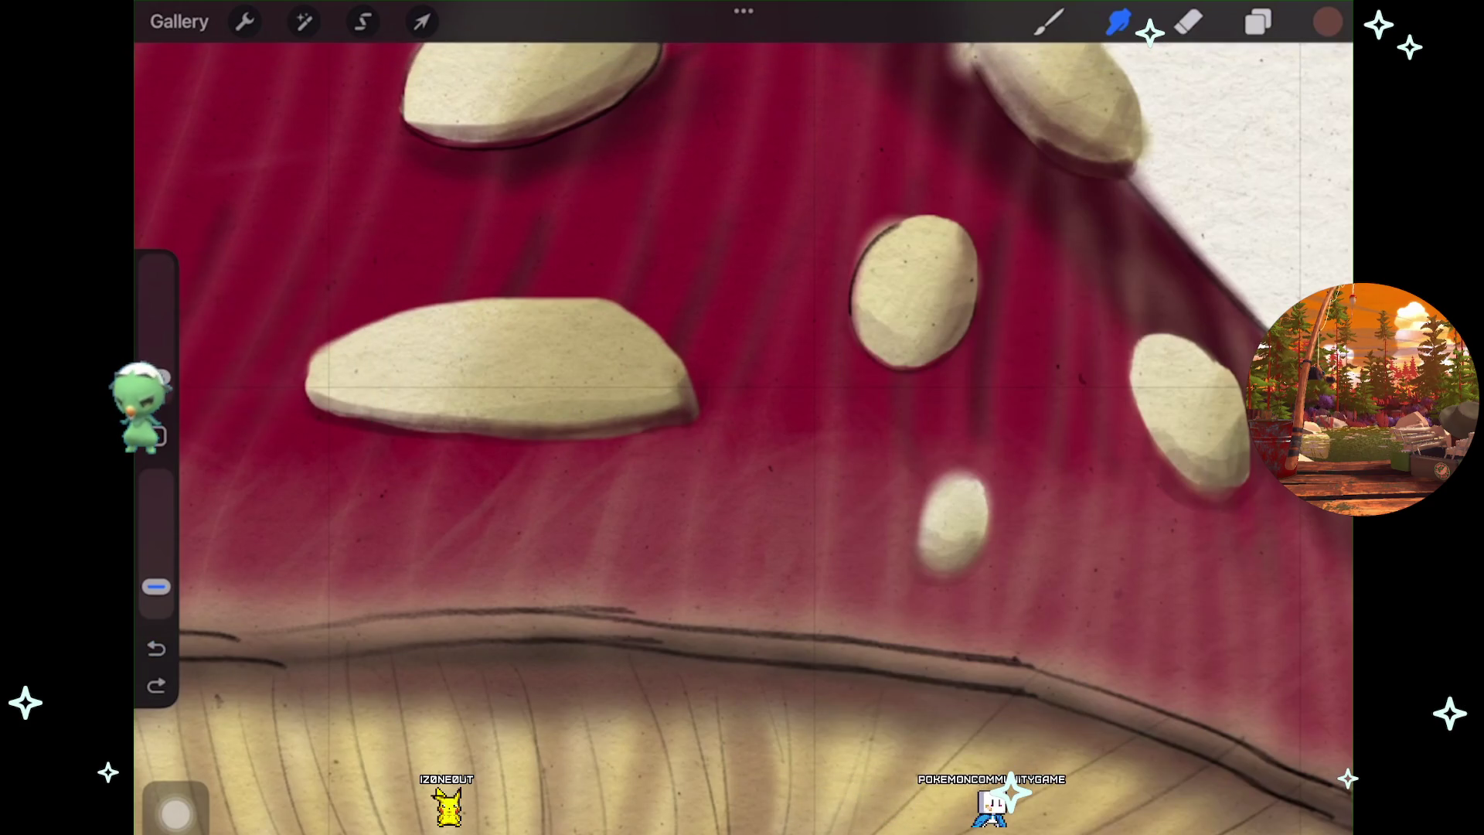
{"action": "scroll", "coordinate": [742, 433], "scroll_direction": "down", "scroll_amount": 3}
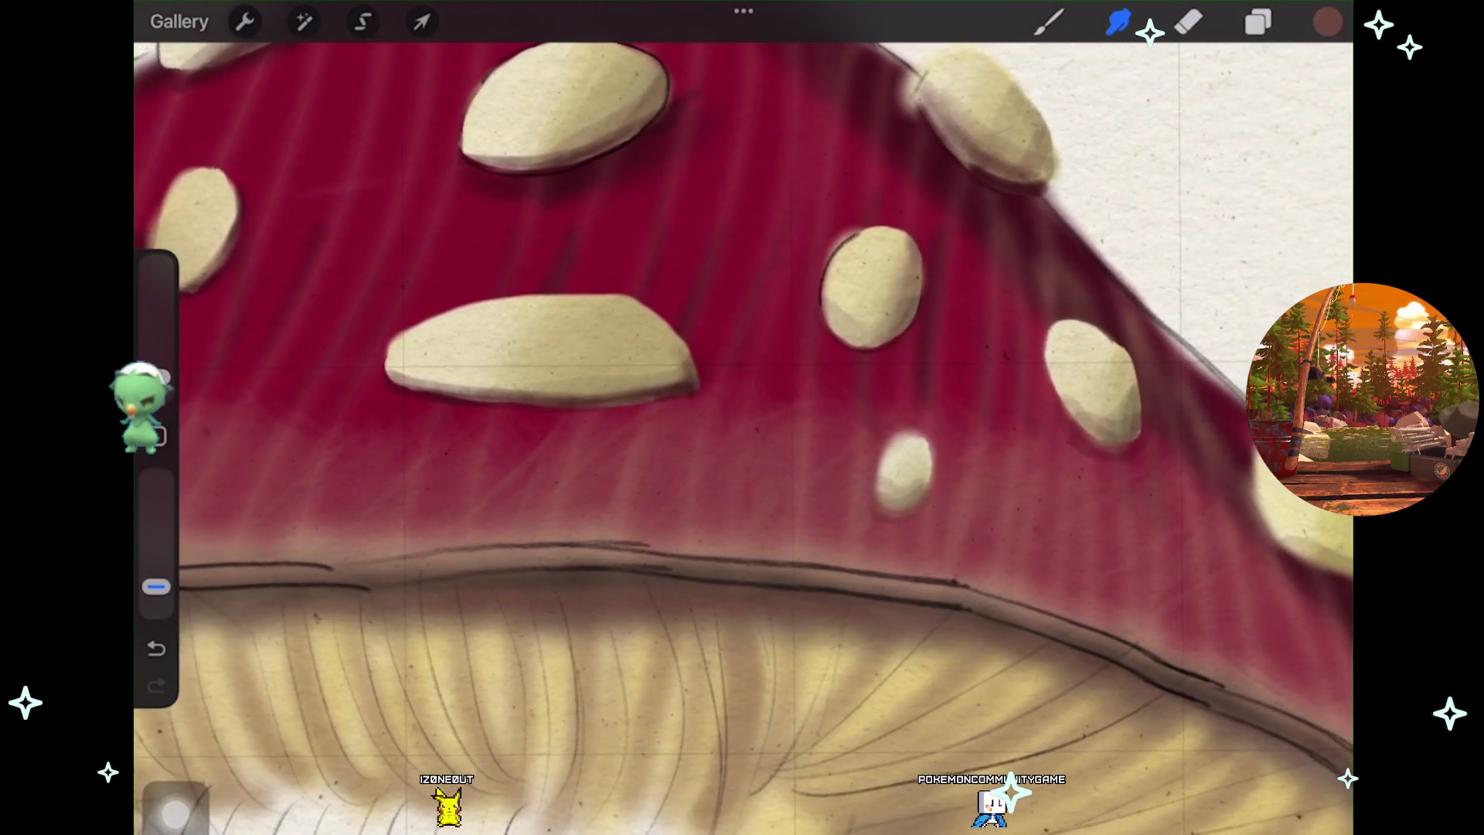
{"action": "scroll", "coordinate": [742, 433], "scroll_direction": "down", "scroll_amount": 2}
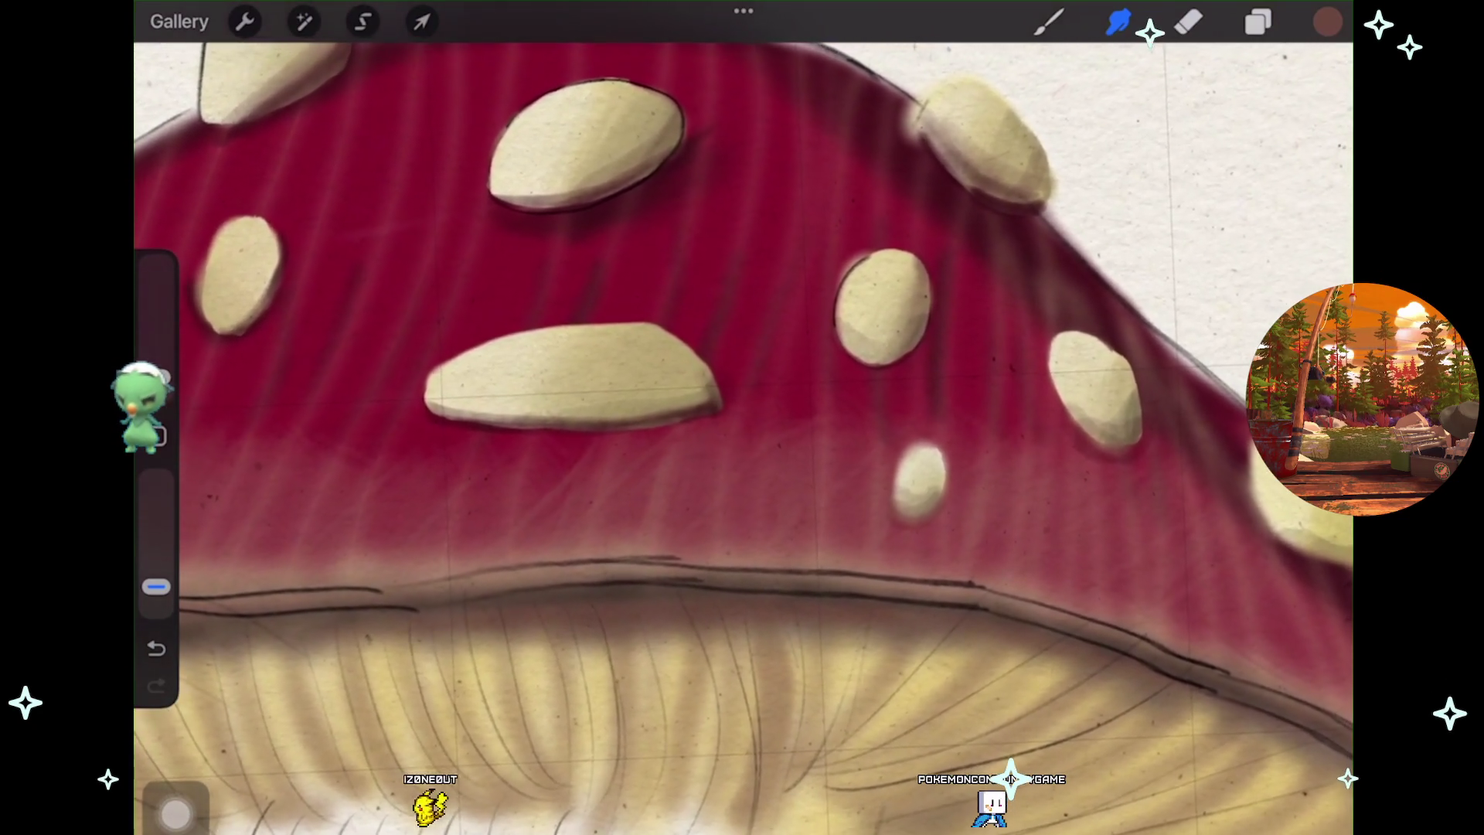
{"action": "scroll", "coordinate": [742, 432], "scroll_direction": "up", "scroll_amount": 1}
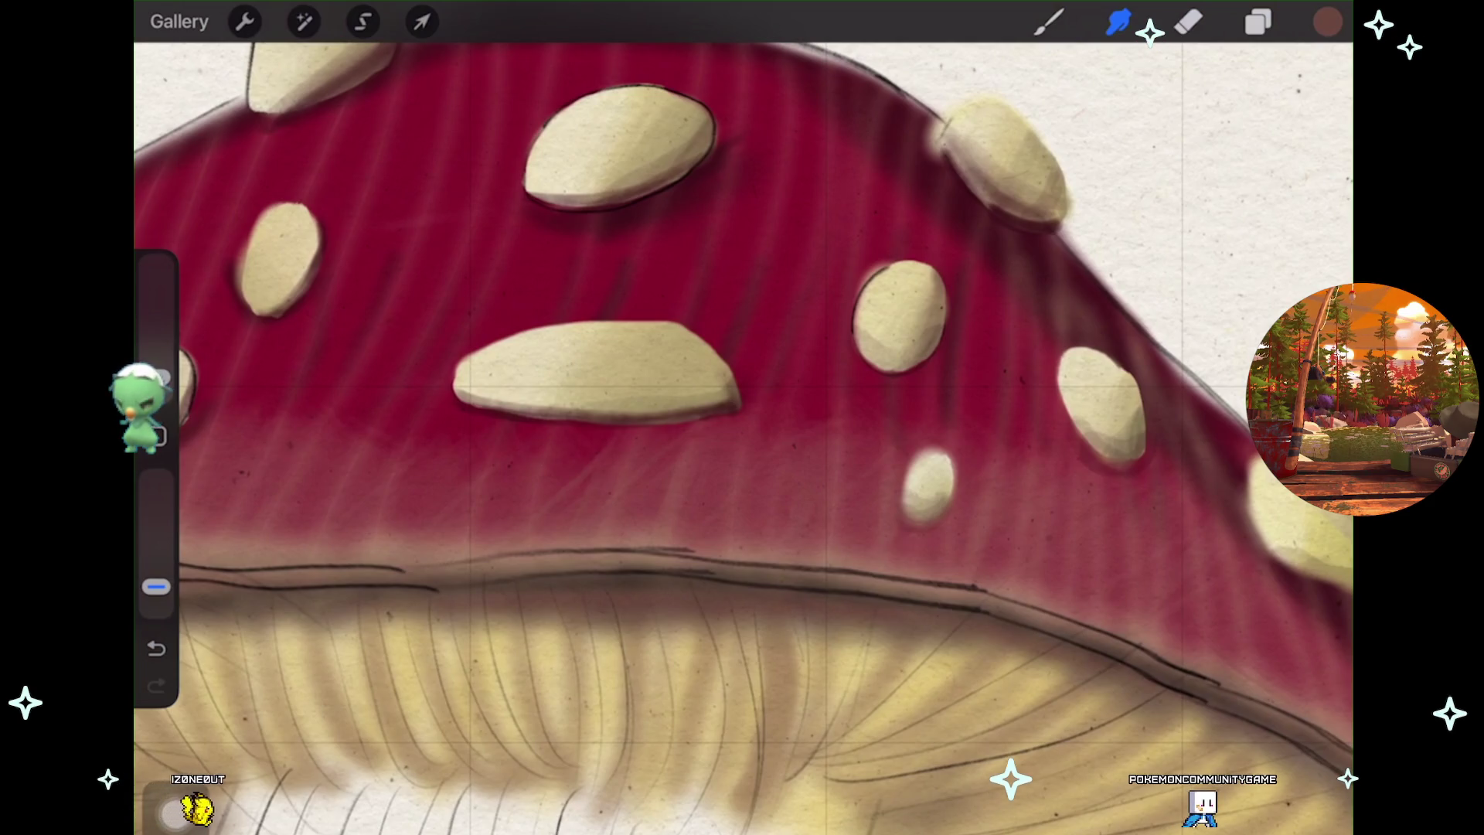
{"action": "scroll", "coordinate": [742, 433], "scroll_direction": "down", "scroll_amount": 5}
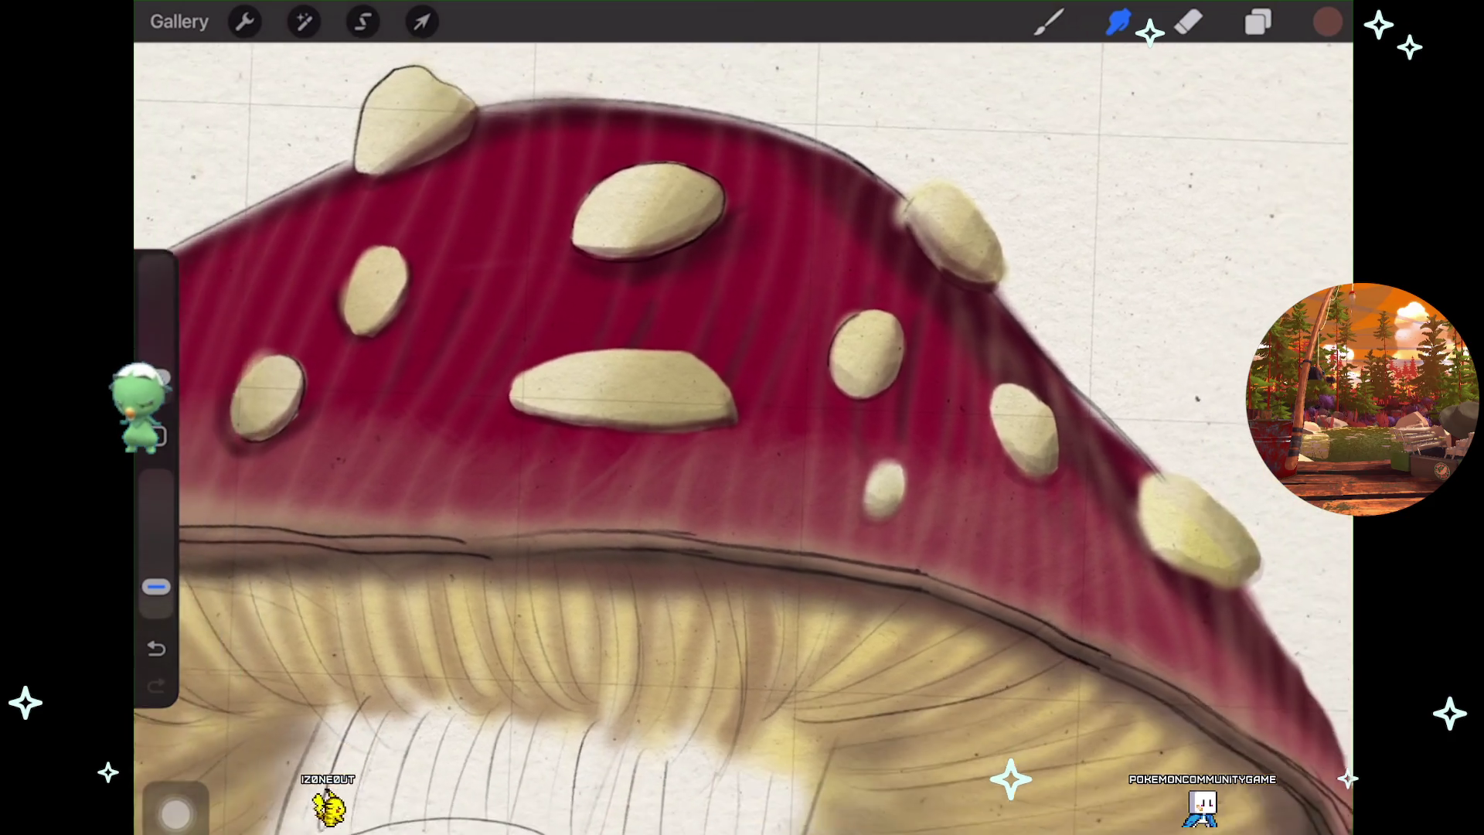
{"action": "scroll", "coordinate": [742, 433], "scroll_direction": "left", "scroll_amount": 5}
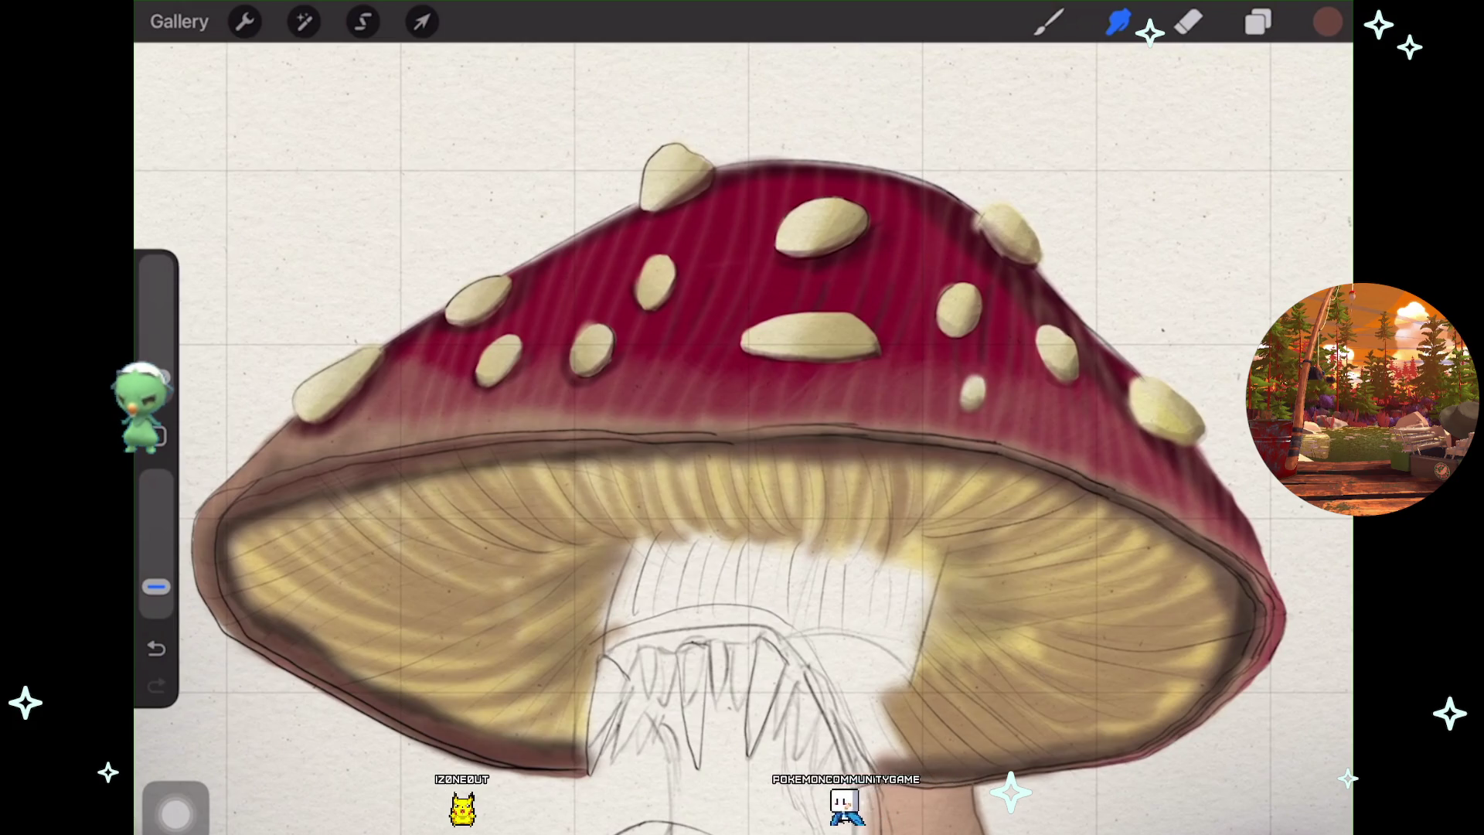
{"action": "scroll", "coordinate": [742, 418], "scroll_direction": "down", "scroll_amount": 5}
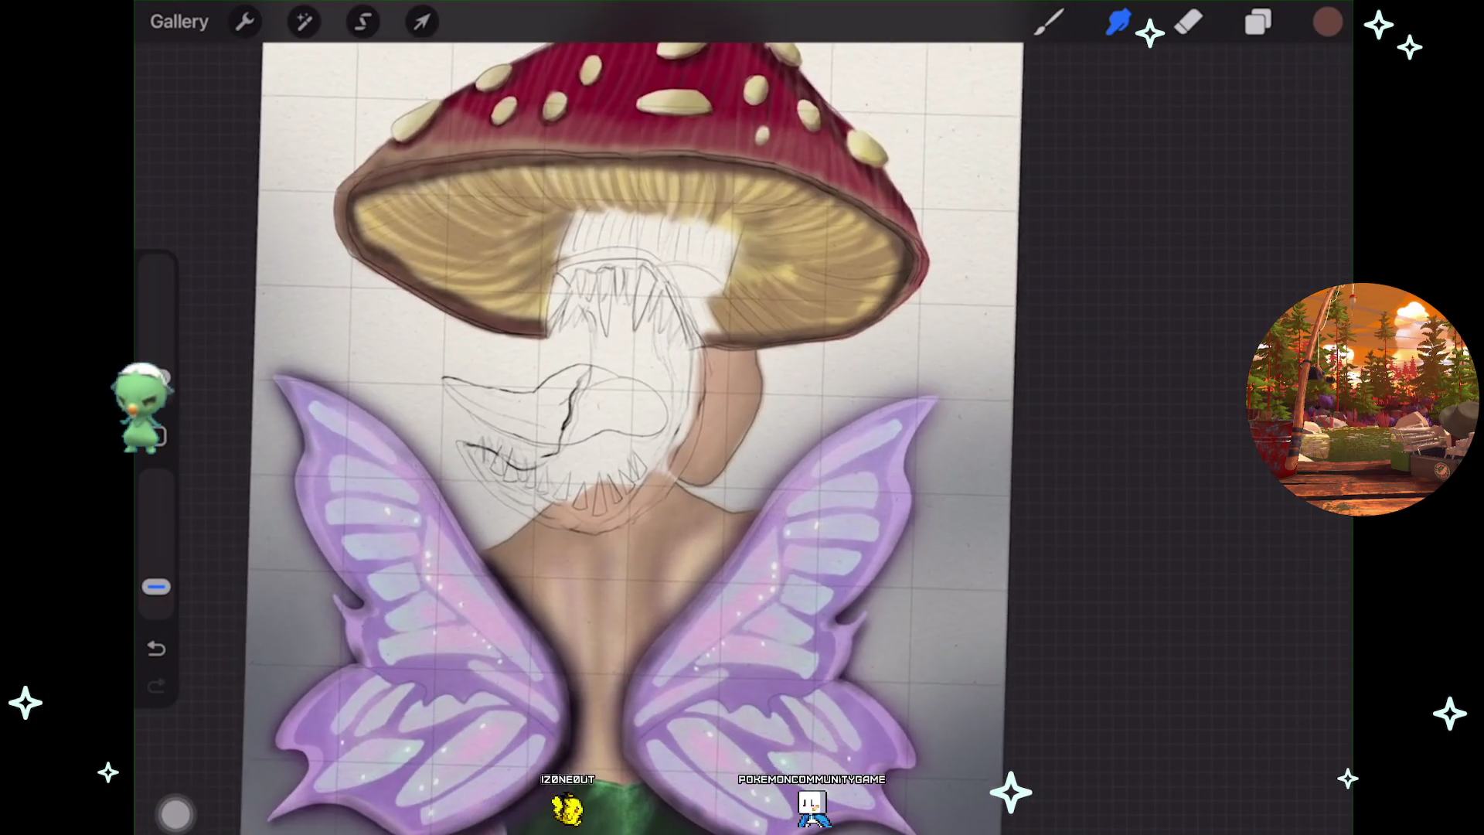
{"action": "scroll", "coordinate": [572, 433], "scroll_direction": "down", "scroll_amount": 3}
{"action": "left_click_drag", "start_coordinate": [572, 433], "coordinate": [583, 433]}
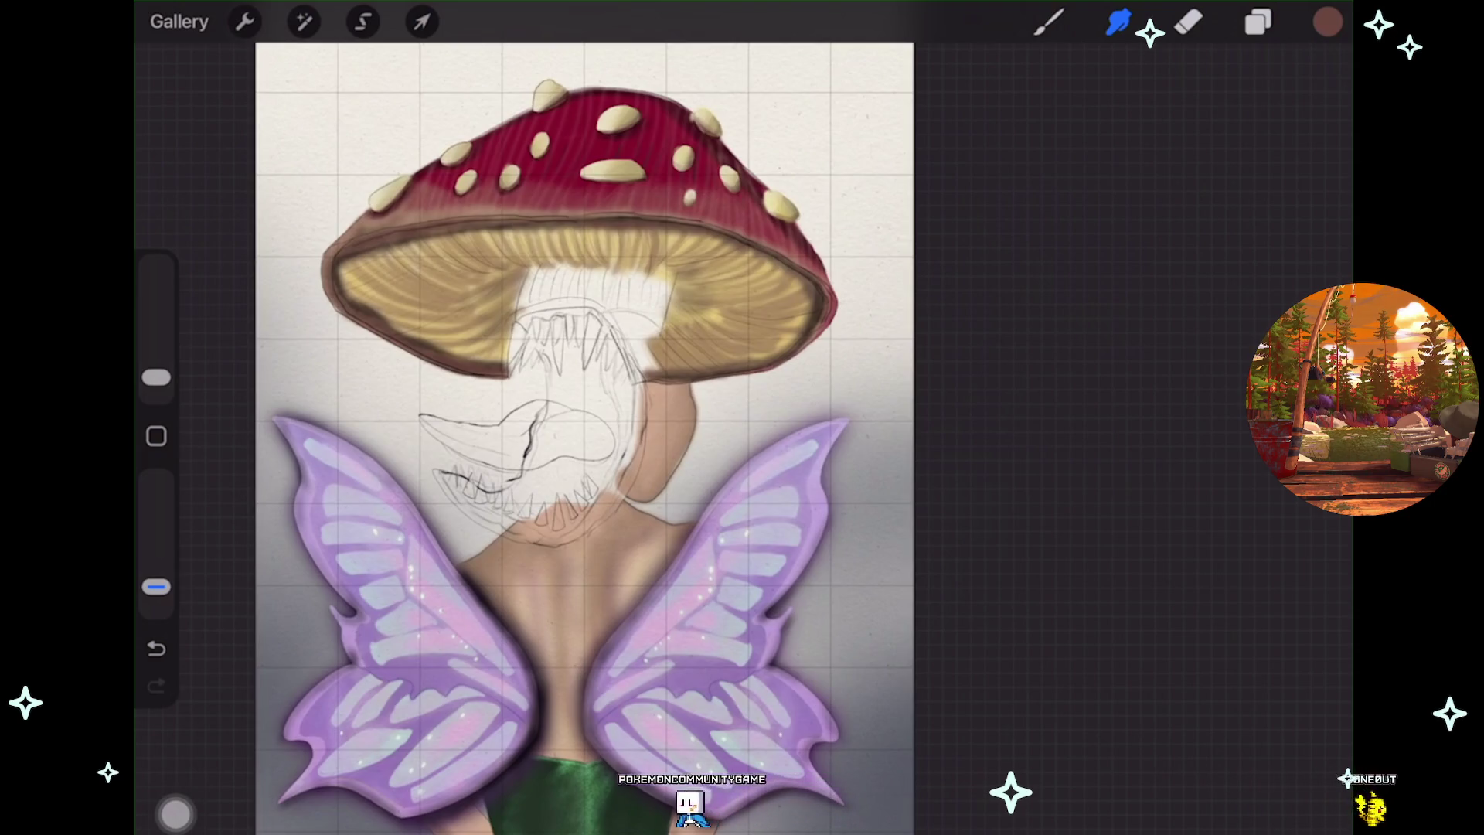
{"action": "scroll", "coordinate": [541, 463], "scroll_direction": "up", "scroll_amount": 2}
{"action": "scroll", "coordinate": [603, 432], "scroll_direction": "down", "scroll_amount": 1}
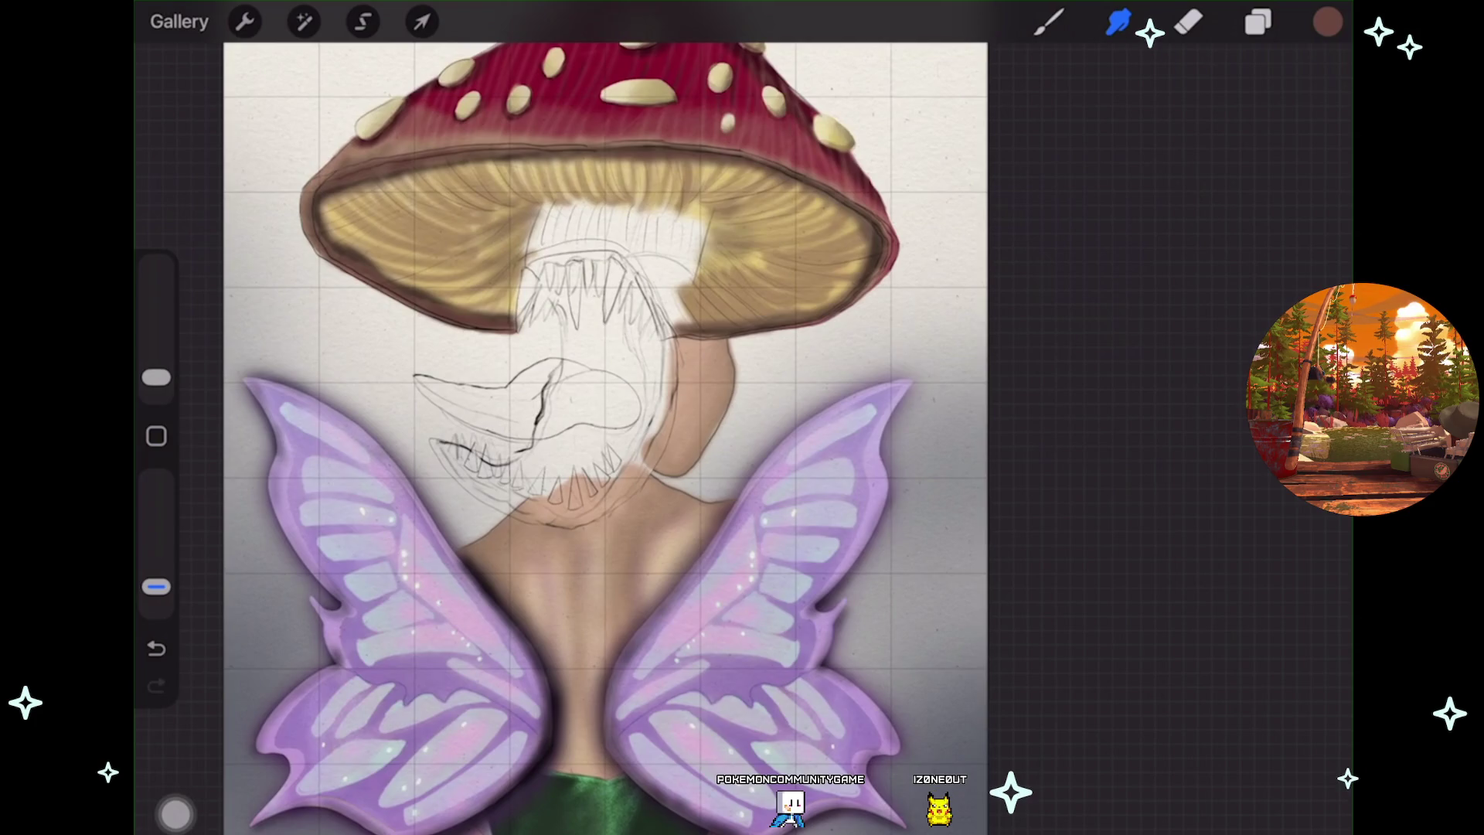
{"action": "scroll", "coordinate": [561, 433], "scroll_direction": "up", "scroll_amount": 3}
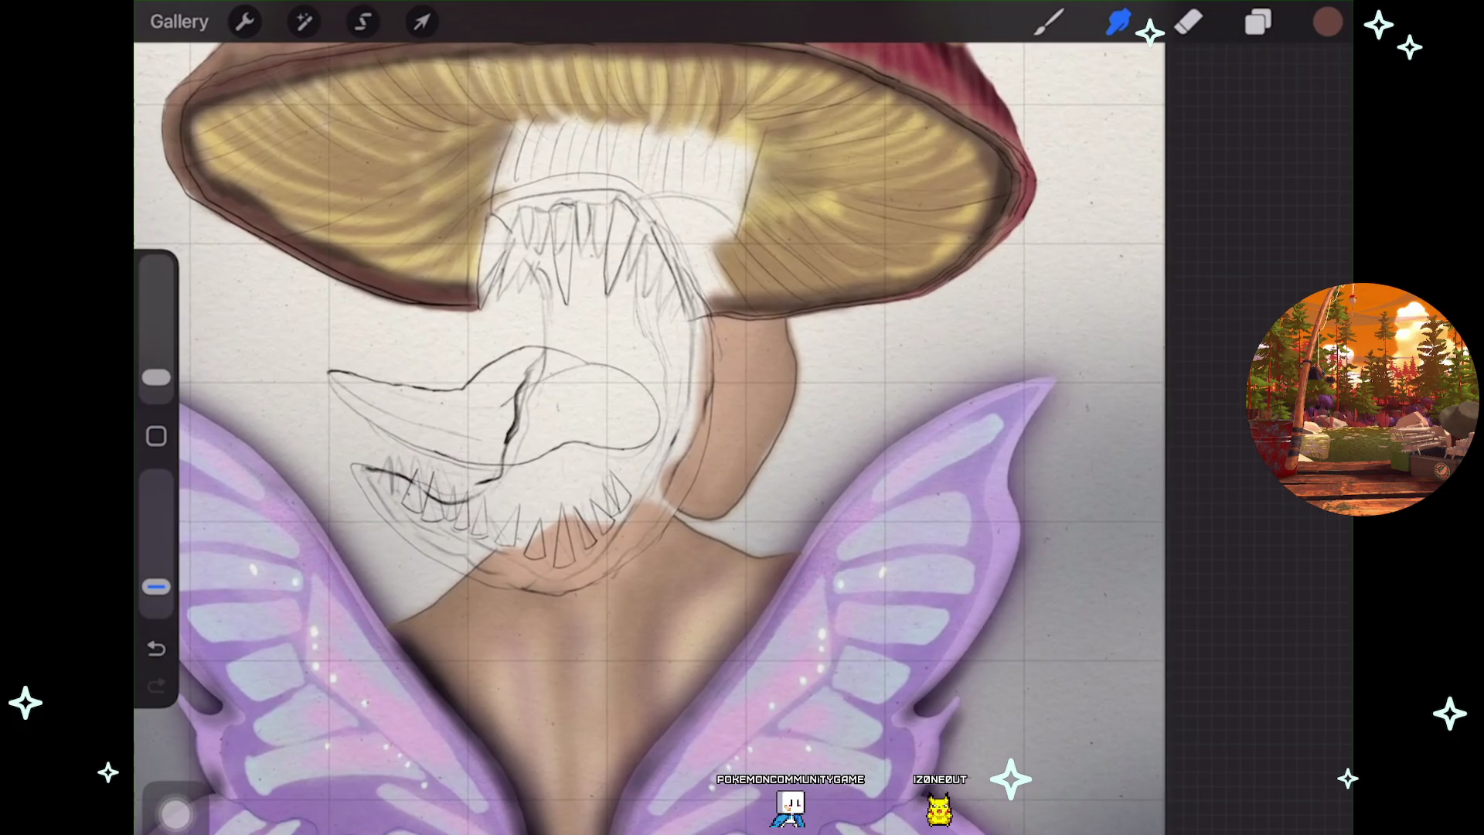
Open the layers list and scroll through the layer stack
{"action": "key", "text": "l"}
{"action": "scroll", "coordinate": [538, 433], "scroll_direction": "down", "scroll_amount": 3}
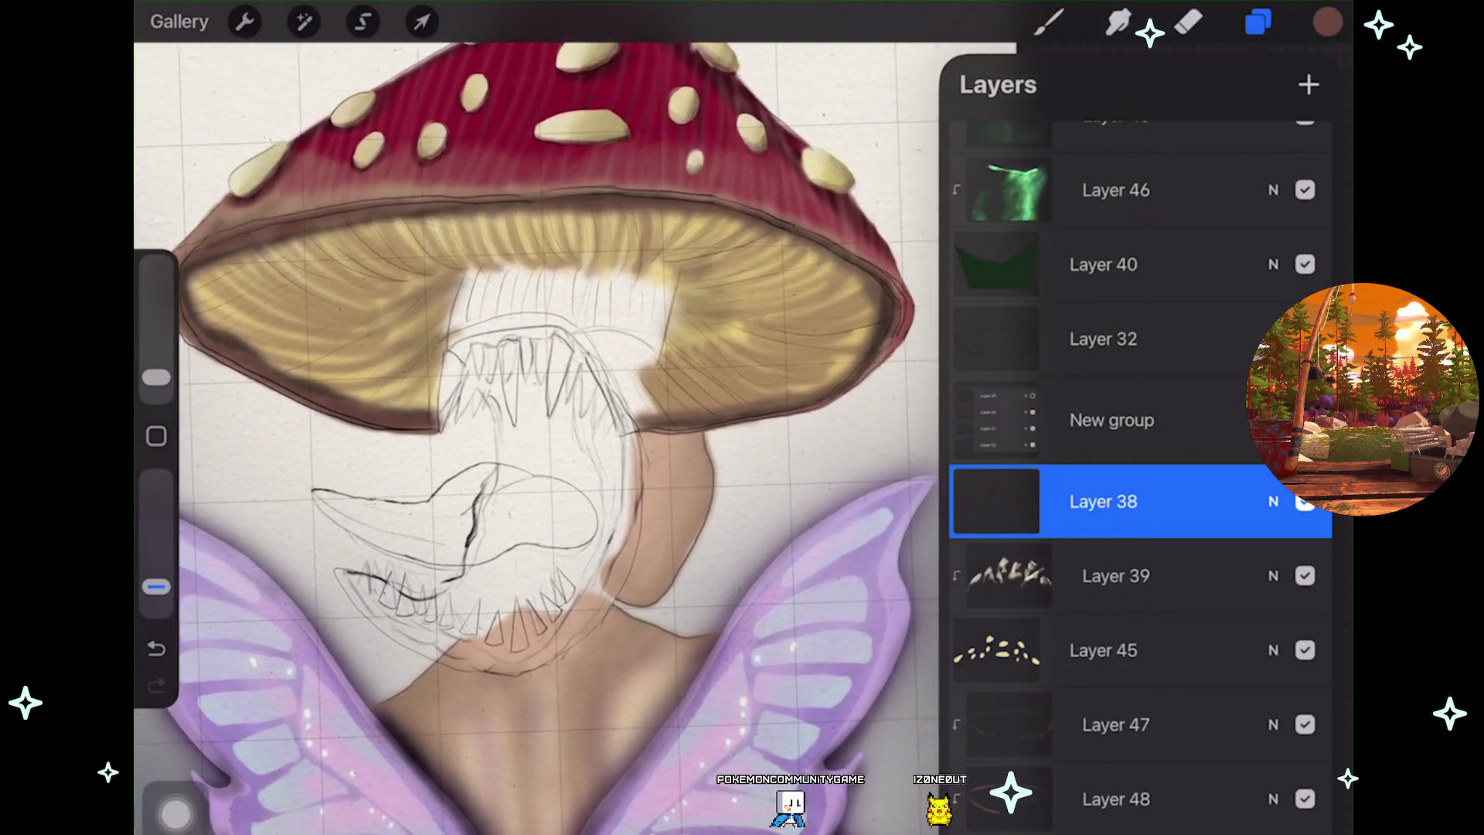
{"action": "scroll", "coordinate": [537, 433], "scroll_direction": "down", "scroll_amount": 2}
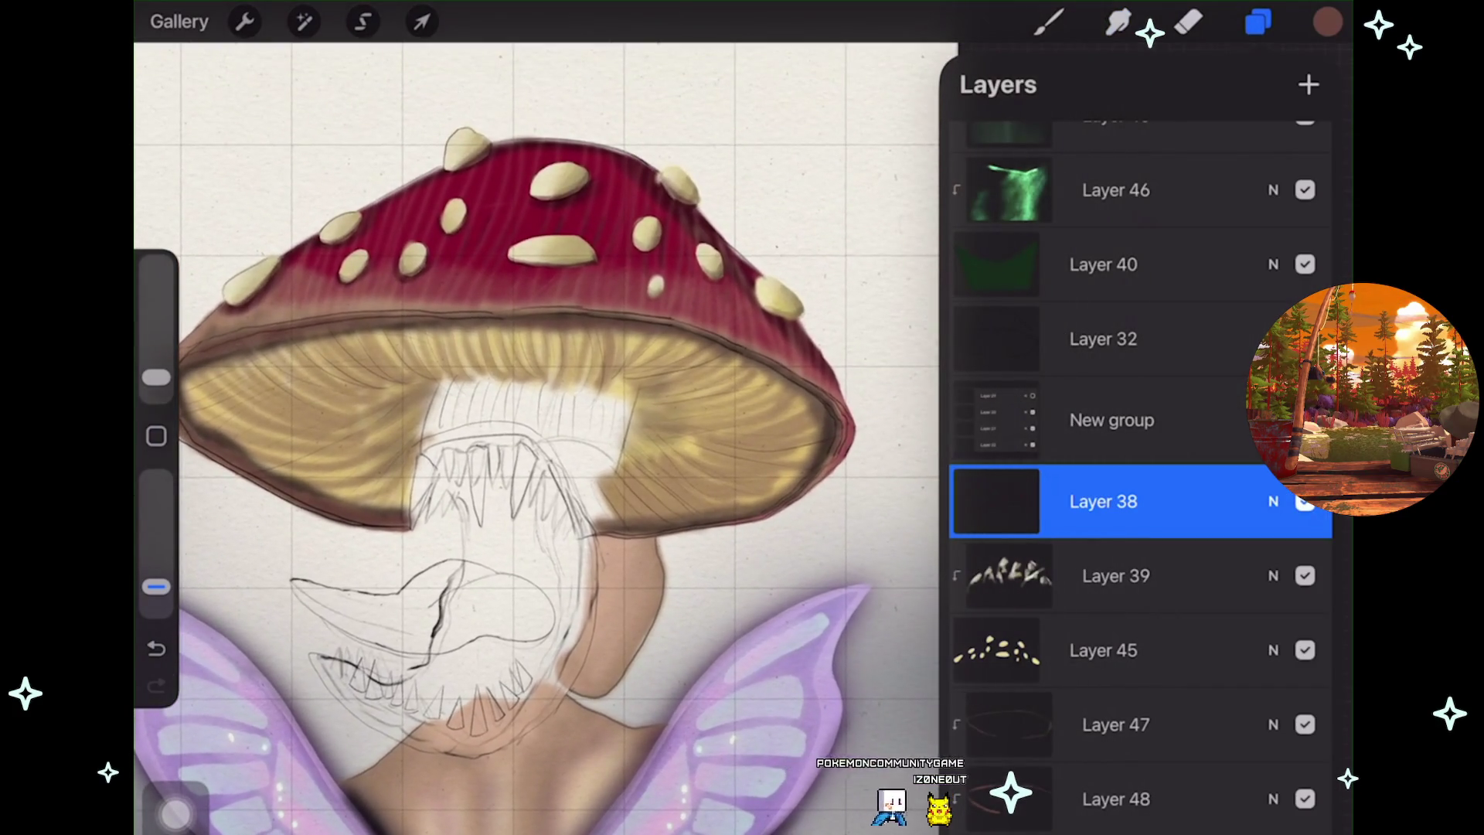
{"action": "scroll", "coordinate": [537, 433], "scroll_direction": "up", "scroll_amount": 2}
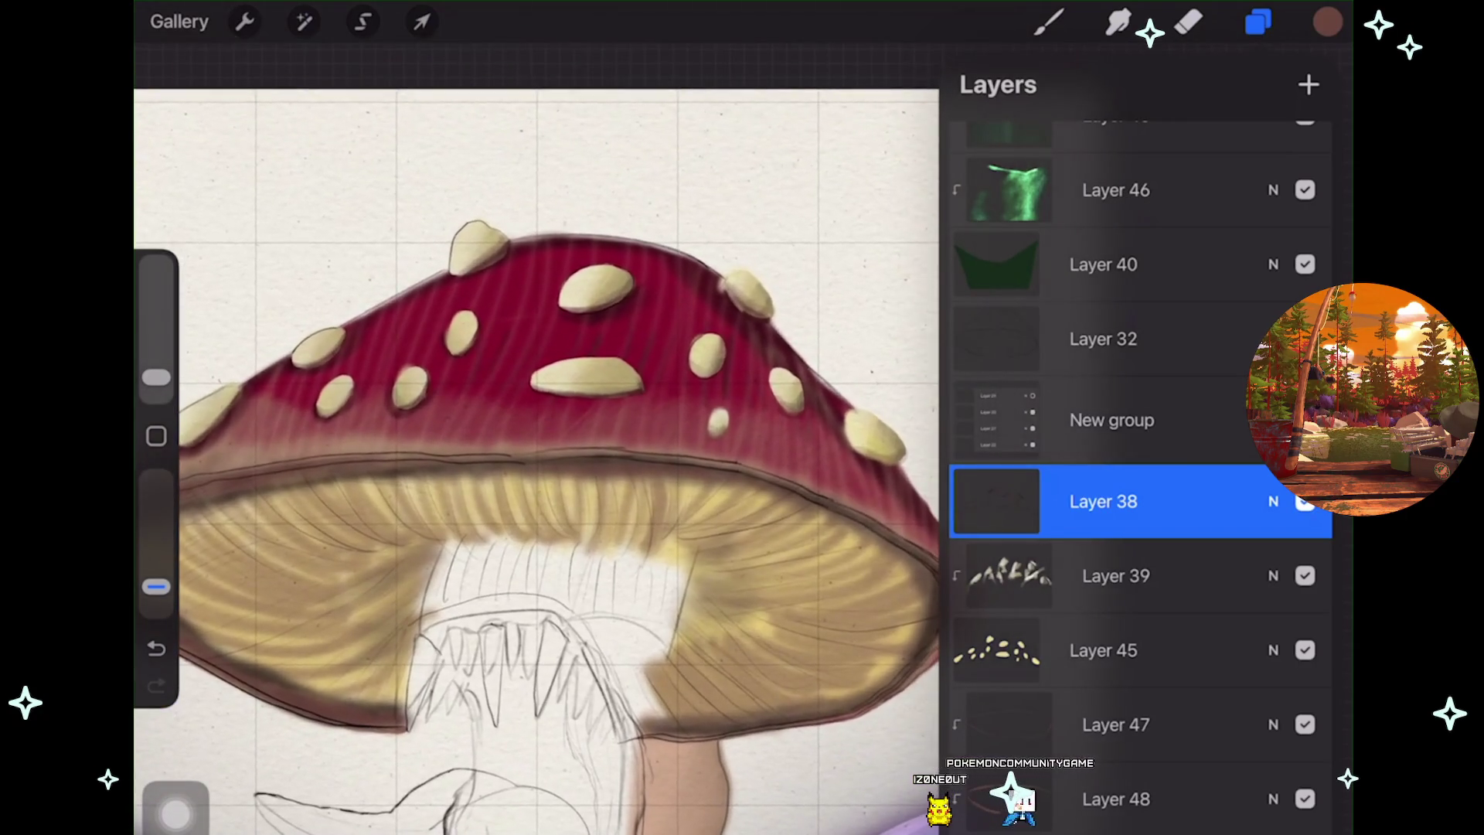
{"action": "scroll", "coordinate": [538, 432], "scroll_direction": "up", "scroll_amount": 3}
{"action": "scroll", "coordinate": [537, 433], "scroll_direction": "up", "scroll_amount": 3}
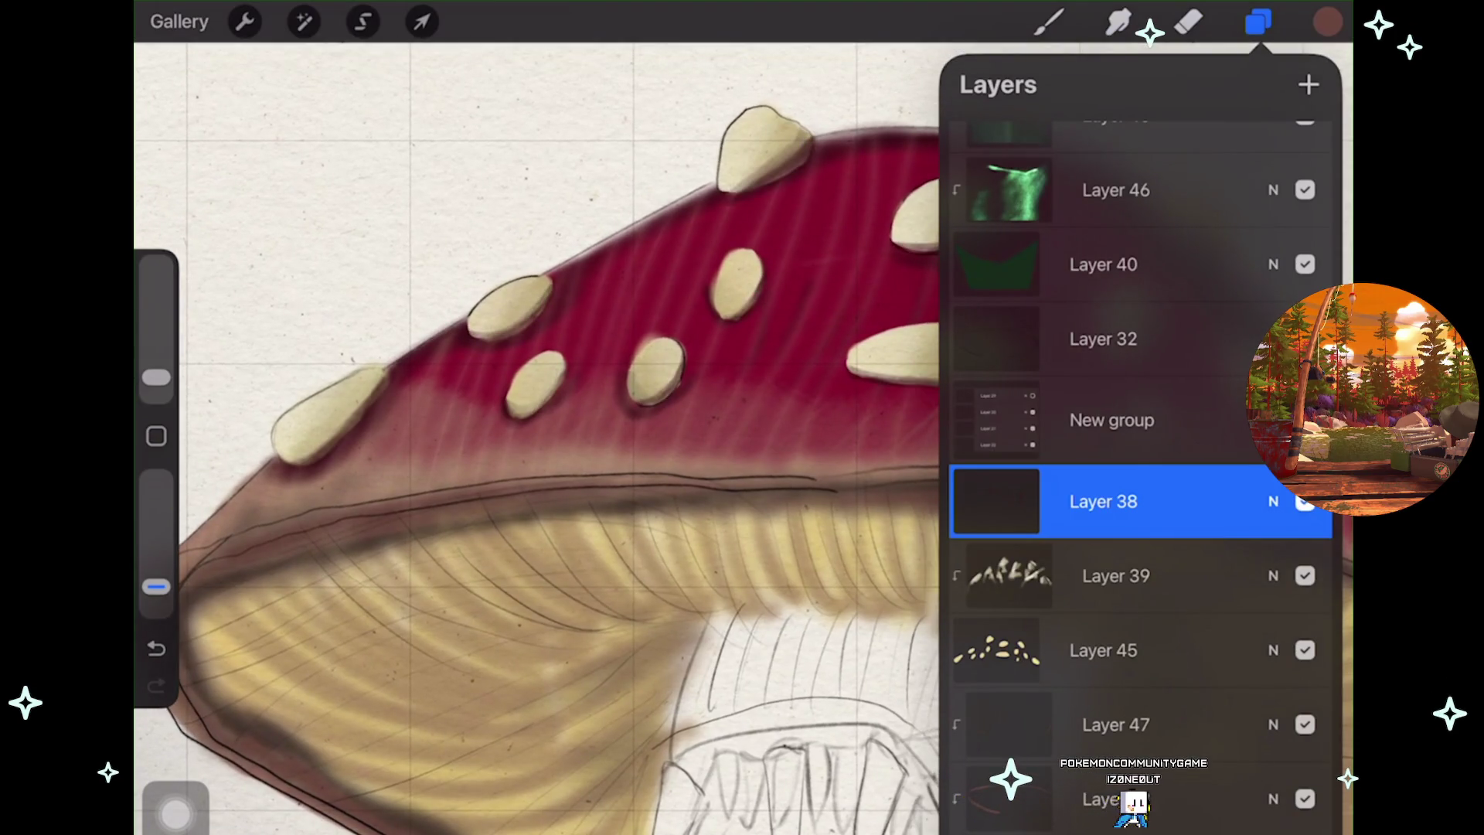
Try a Brush stroke on a cap spot, undo it, and reopen the layers list
{"action": "left_click", "coordinate": [1049, 22]}
{"action": "scroll", "coordinate": [742, 418], "scroll_direction": "up", "scroll_amount": 3}
{"action": "scroll", "coordinate": [742, 418], "scroll_direction": "up", "scroll_amount": 2}
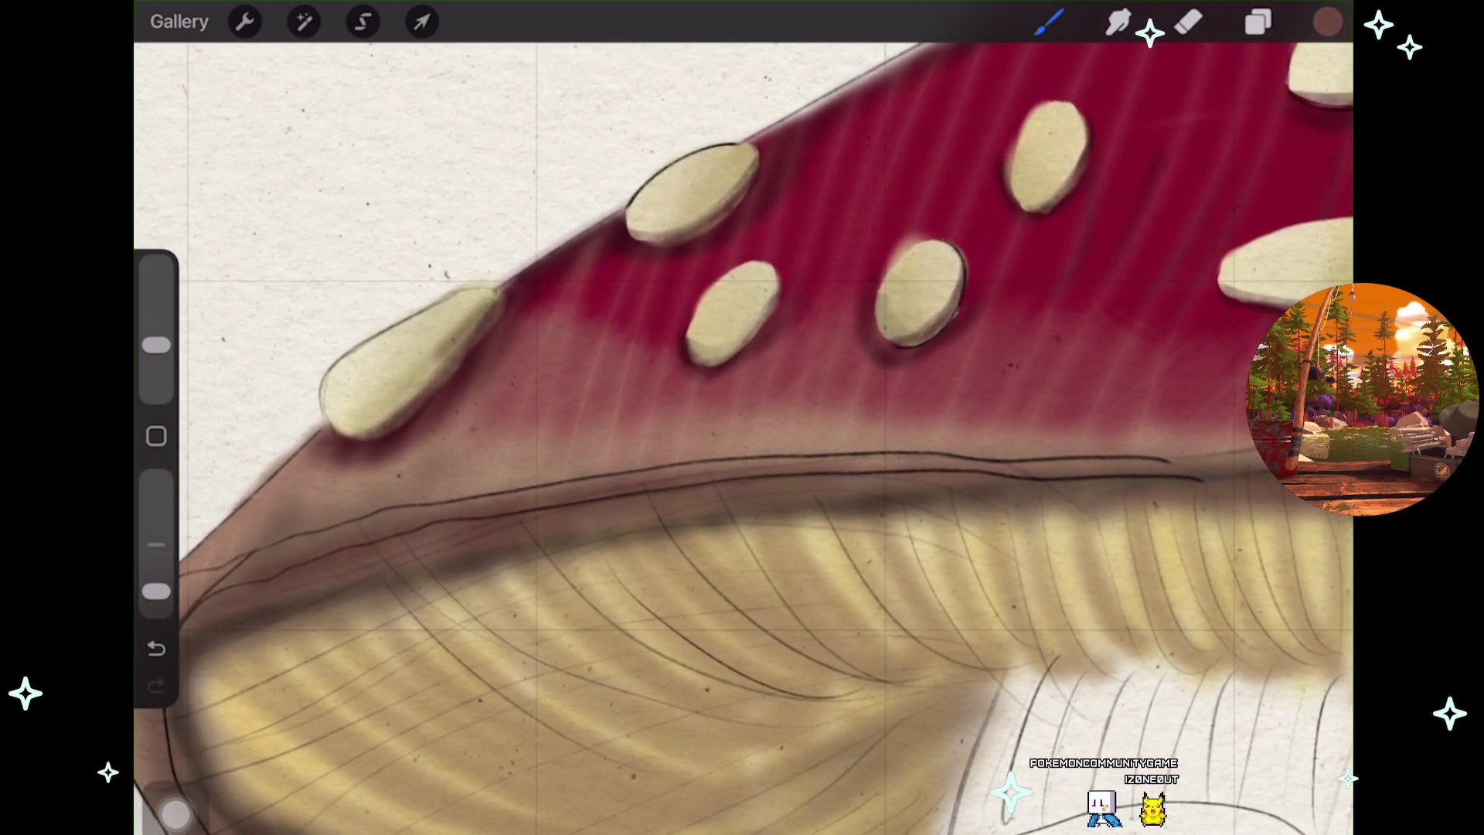
{"action": "key", "text": "ctrl+z"}
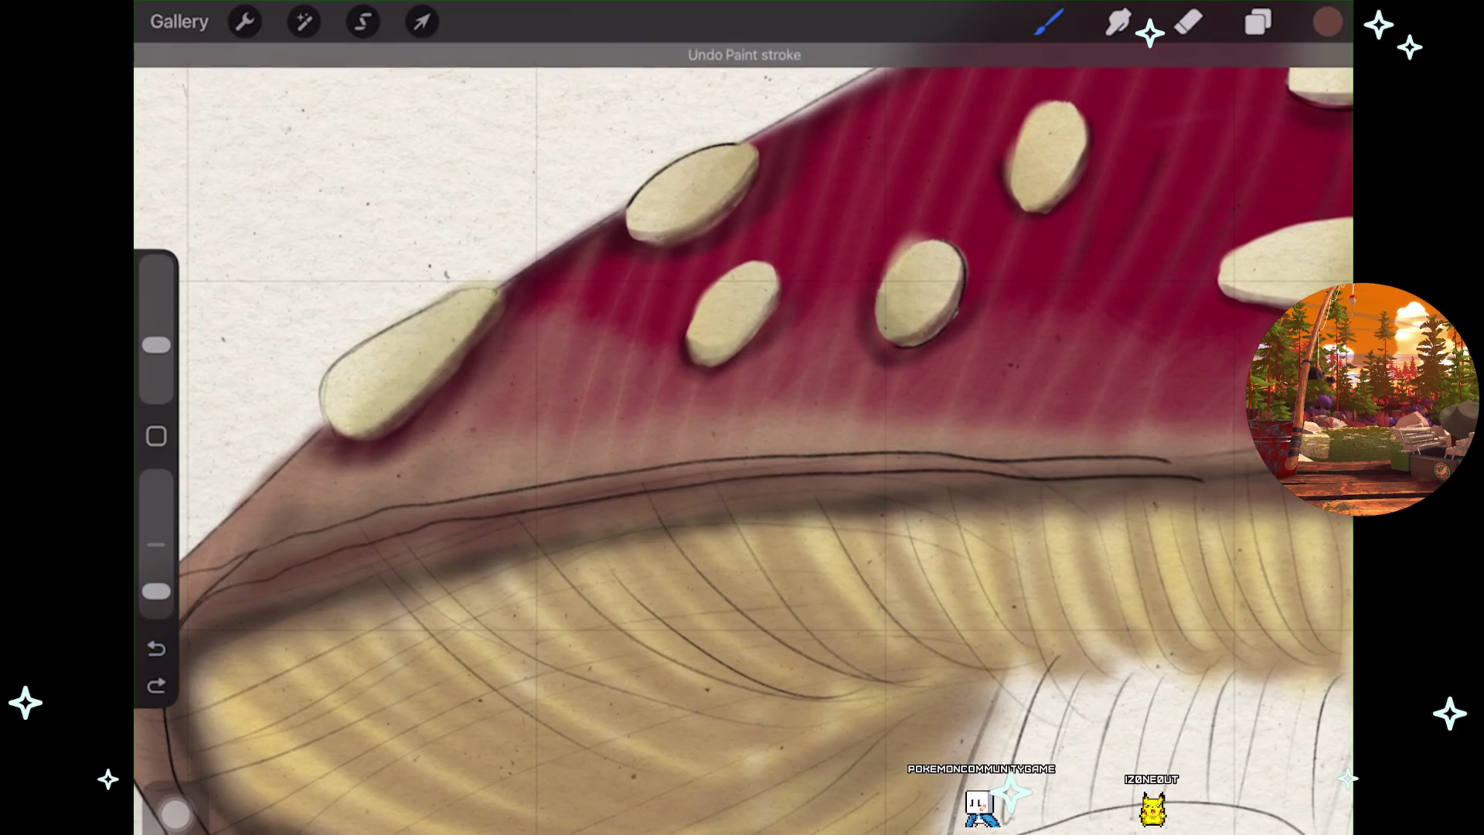
{"action": "scroll", "coordinate": [742, 418], "scroll_direction": "down", "scroll_amount": 2}
{"action": "scroll", "coordinate": [742, 418], "scroll_direction": "down", "scroll_amount": 1}
{"action": "scroll", "coordinate": [743, 418], "scroll_direction": "down", "scroll_amount": 2}
{"action": "left_click", "coordinate": [1258, 22]}
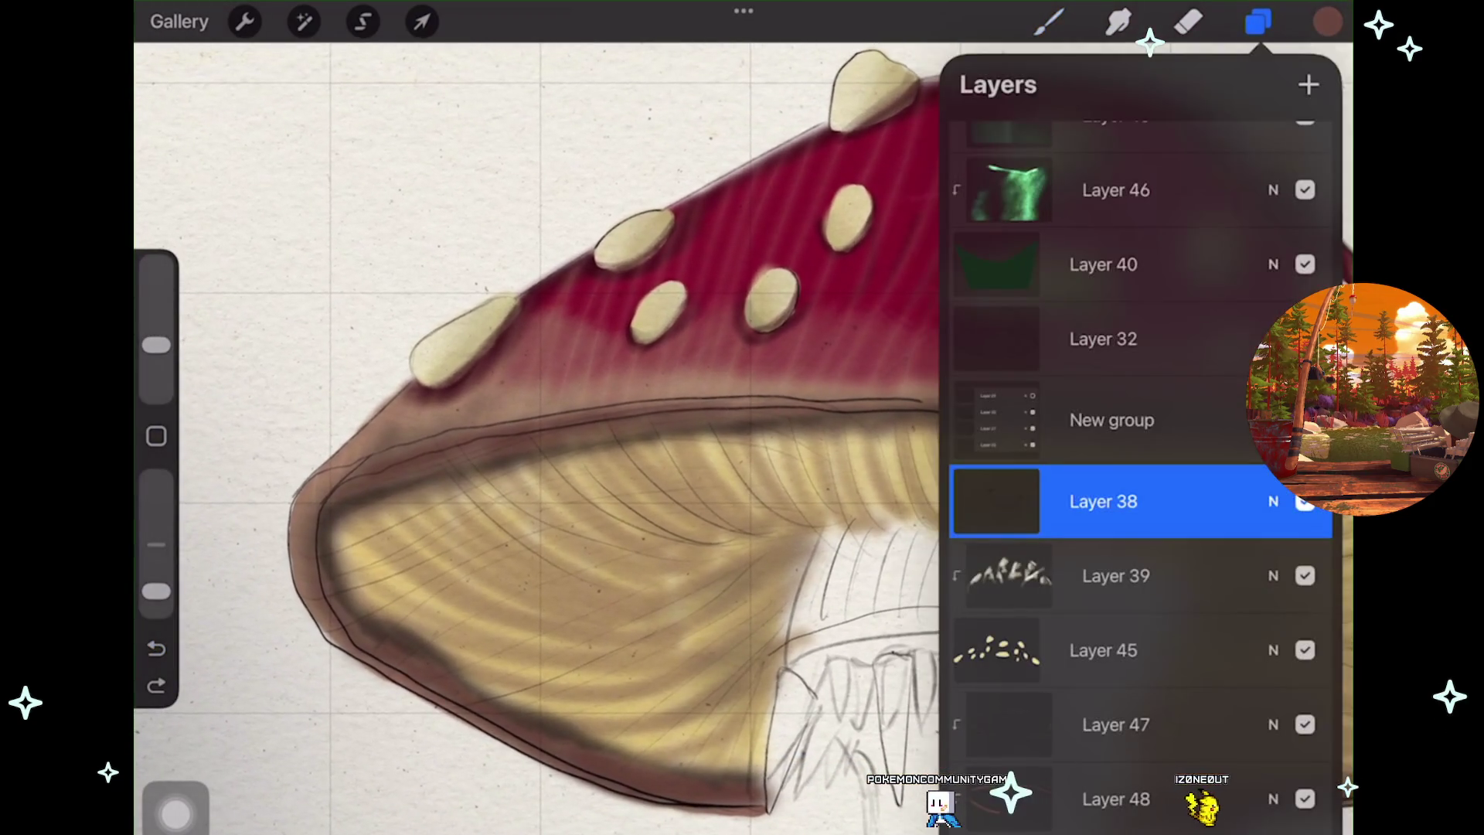
Make New group visible, expand it, and hide then re-show Layer 27 to see its contents
{"action": "scroll", "coordinate": [541, 418], "scroll_direction": "up", "scroll_amount": 2}
{"action": "left_click", "coordinate": [1305, 420]}
{"action": "left_click", "coordinate": [1276, 420]}
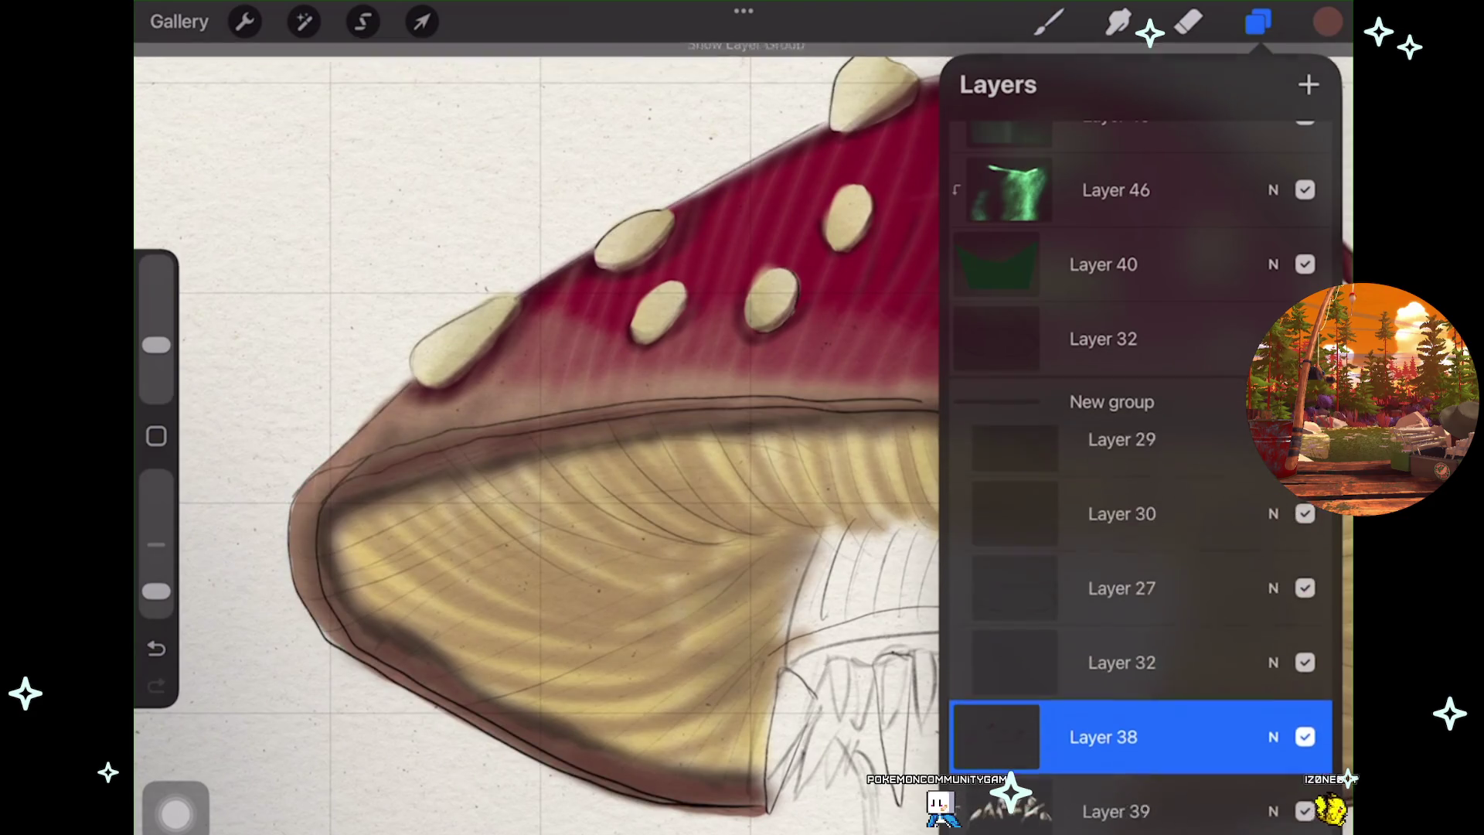
{"action": "left_click", "coordinate": [1305, 610]}
{"action": "left_click", "coordinate": [1305, 609]}
Scroll through New group's layers and select Layer 27
{"action": "scroll", "coordinate": [541, 418], "scroll_direction": "down", "scroll_amount": 3}
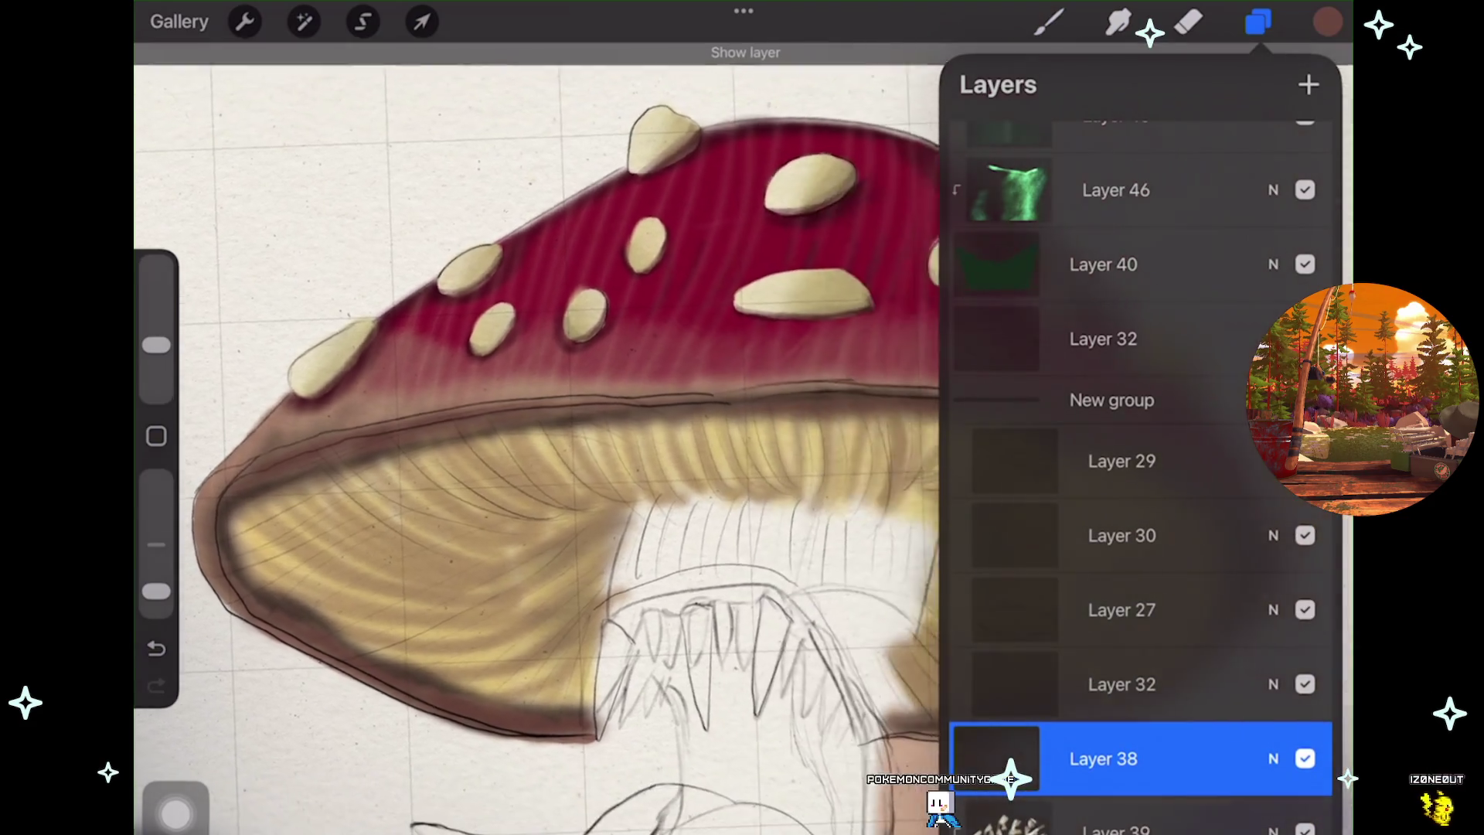
{"action": "scroll", "coordinate": [541, 417], "scroll_direction": "down", "scroll_amount": 1}
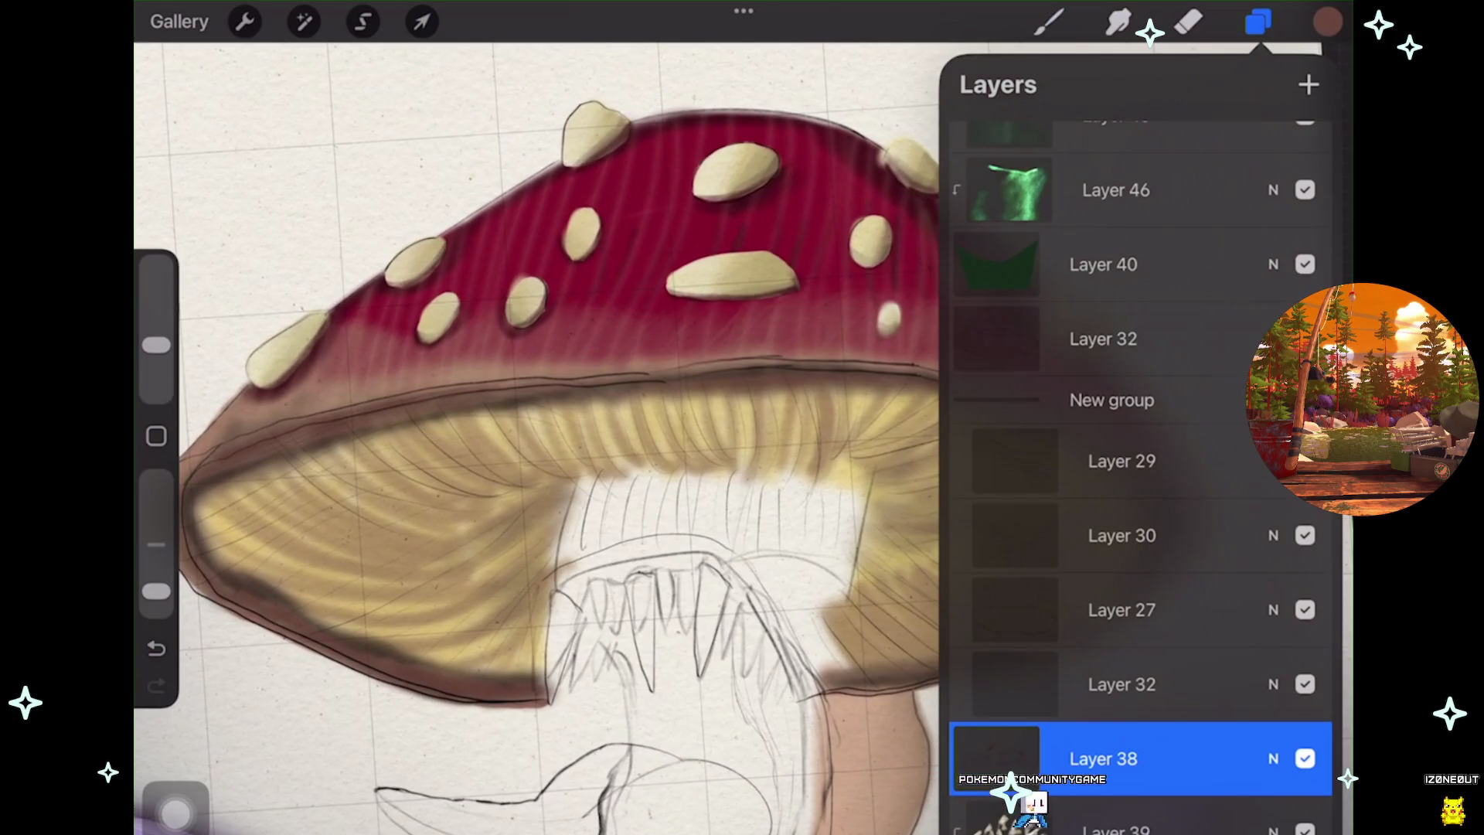
{"action": "scroll", "coordinate": [541, 417], "scroll_direction": "up", "scroll_amount": 1}
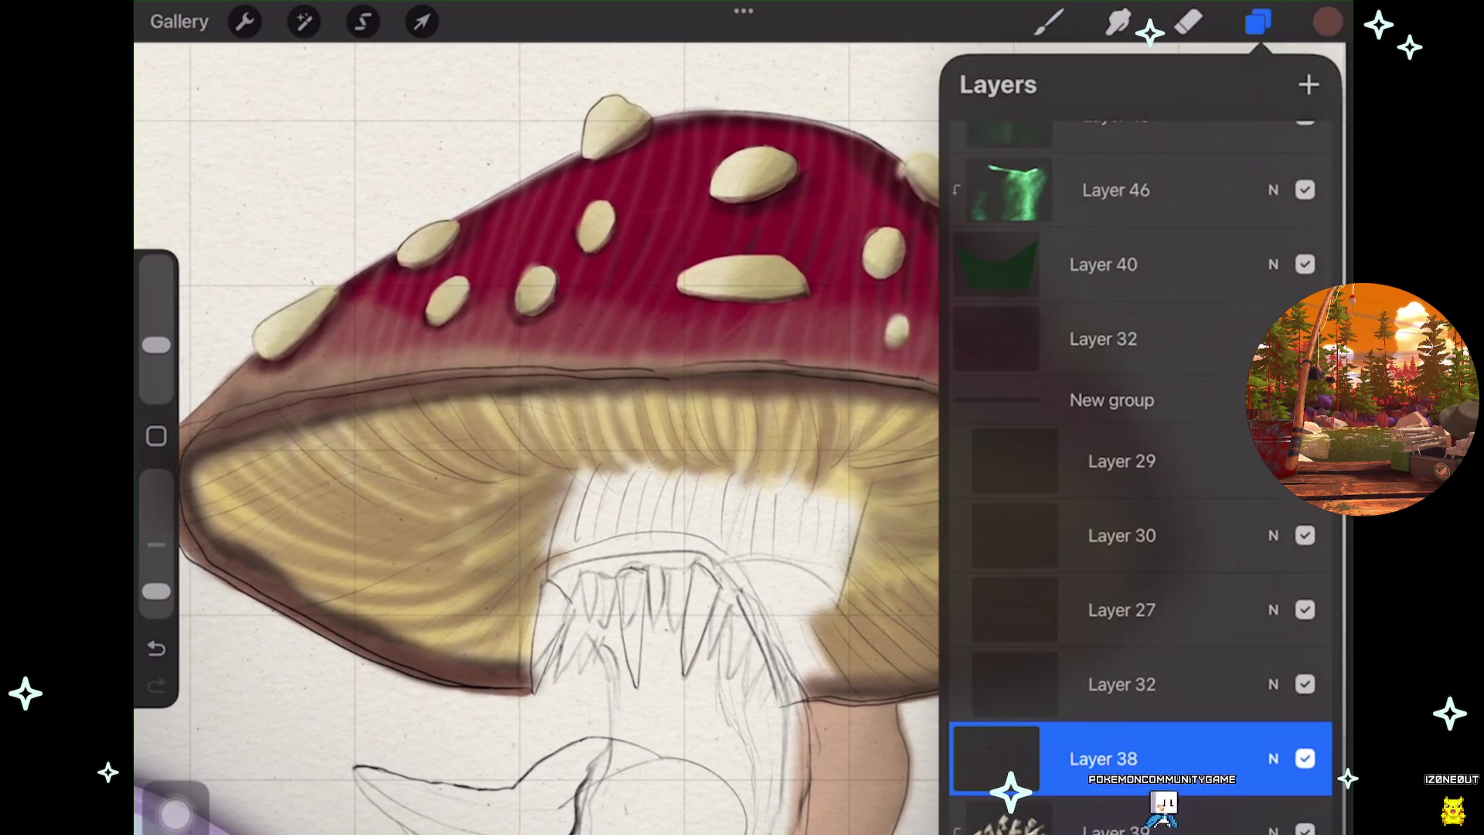
{"action": "scroll", "coordinate": [541, 418], "scroll_direction": "down", "scroll_amount": 1}
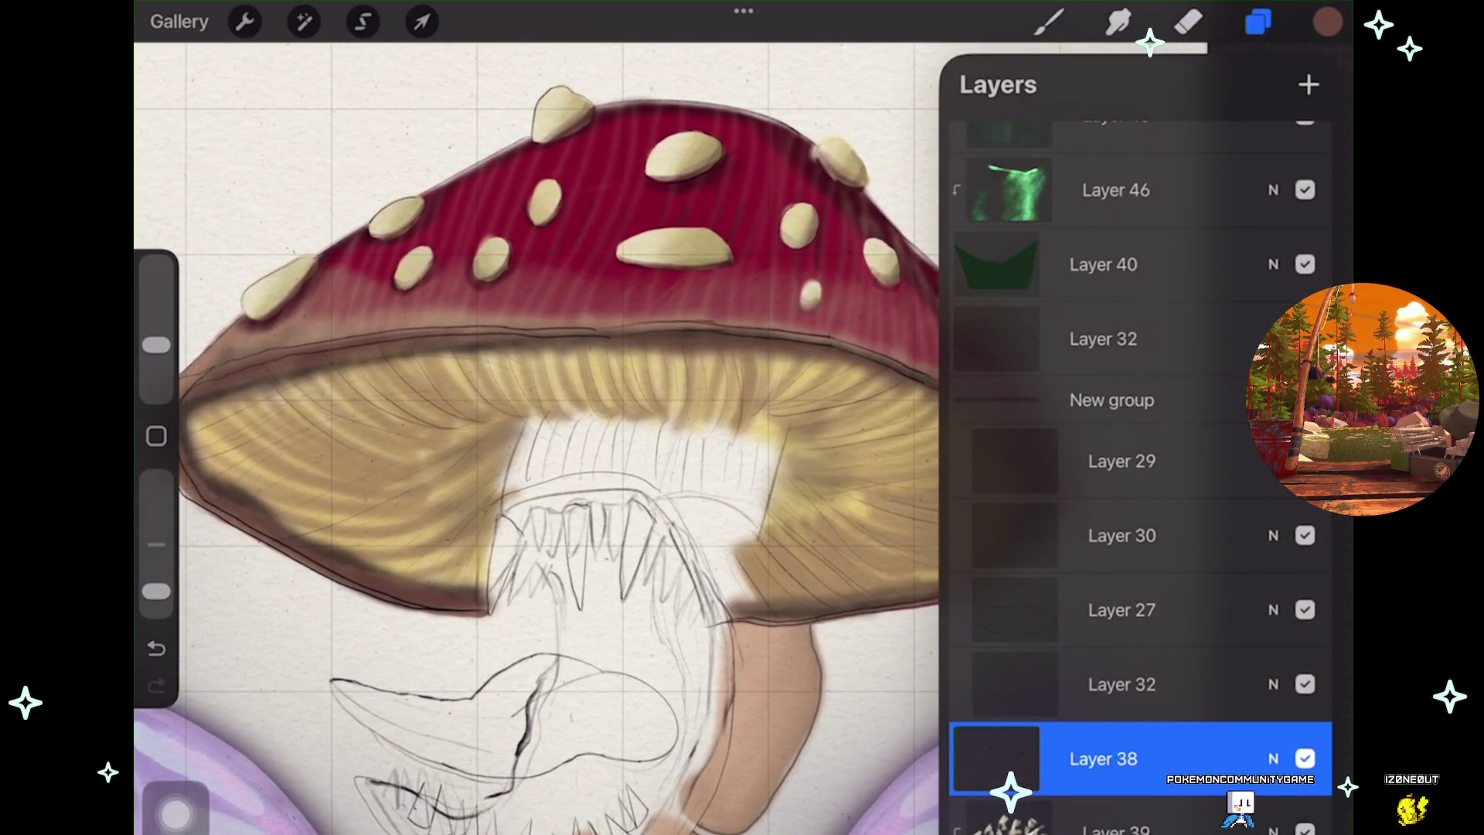
{"action": "scroll", "coordinate": [541, 417], "scroll_direction": "right", "scroll_amount": 3}
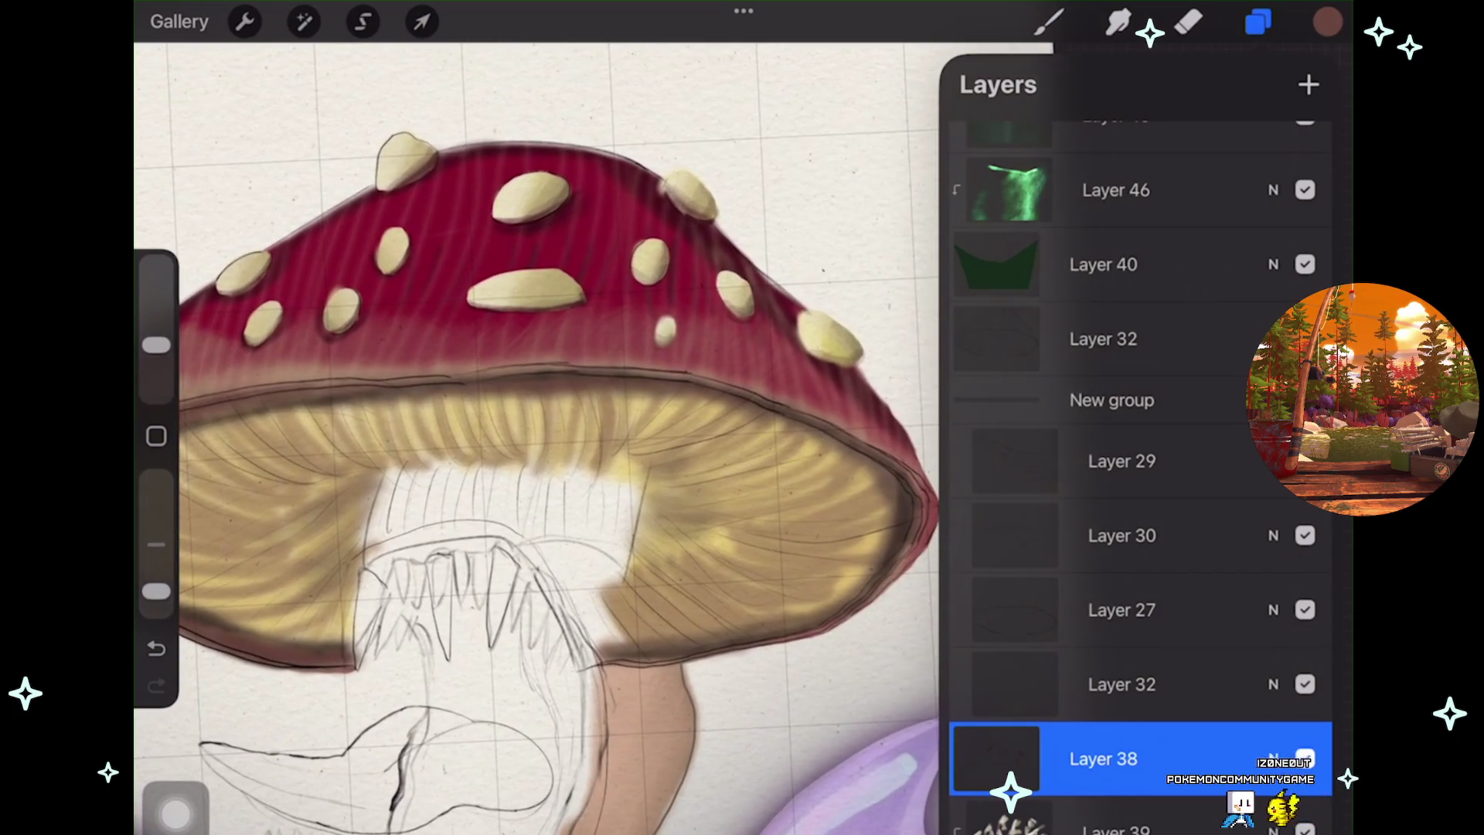
{"action": "scroll", "coordinate": [541, 310], "scroll_direction": "up", "scroll_amount": 3}
{"action": "scroll", "coordinate": [541, 309], "scroll_direction": "up", "scroll_amount": 3}
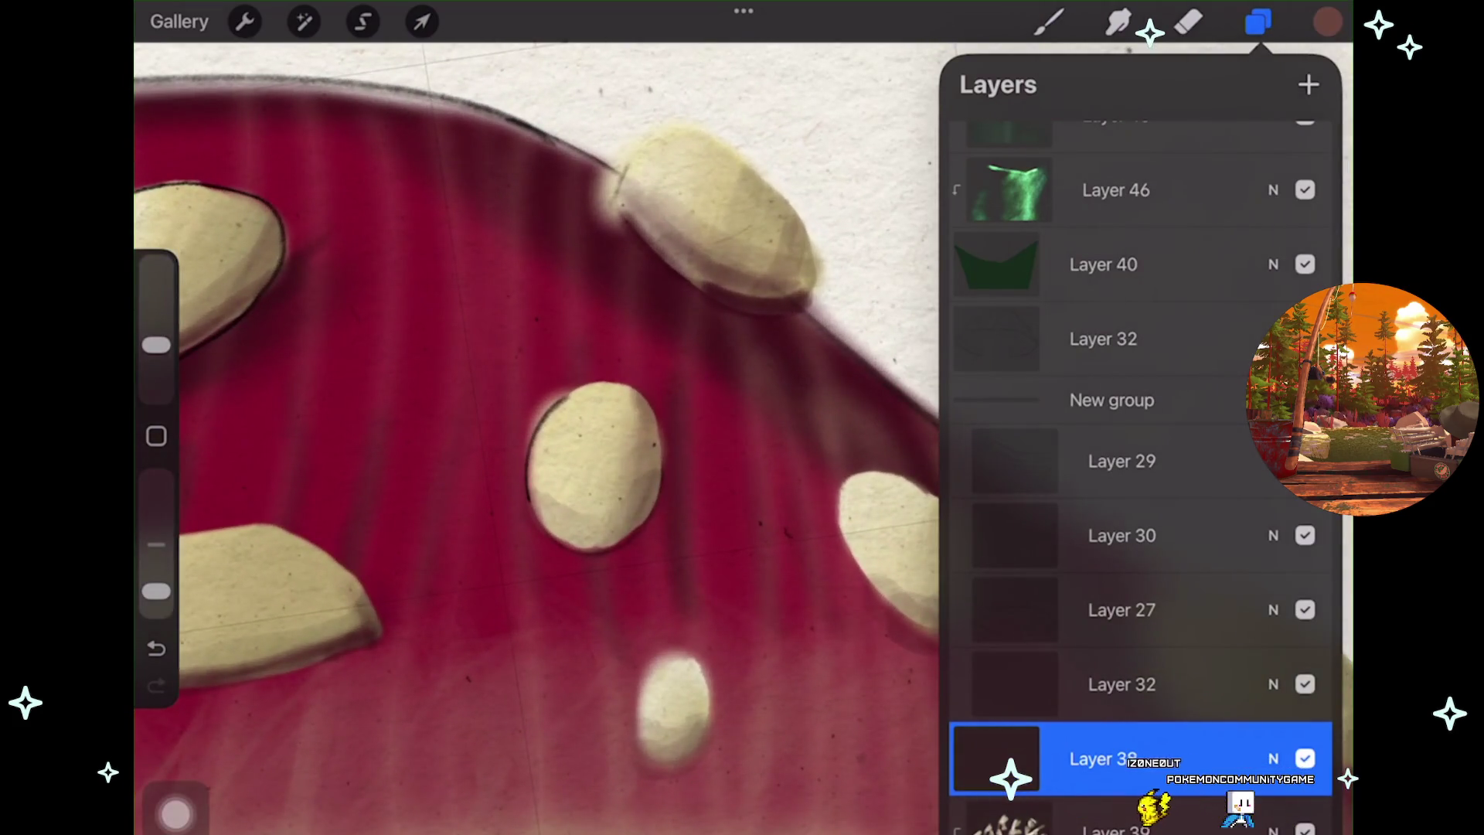
{"action": "left_click", "coordinate": [1122, 610]}
Hide and re-show Layer 32, make it the working layer, and switch to the eraser
{"action": "left_click", "coordinate": [1305, 684]}
{"action": "left_click", "coordinate": [1305, 684]}
{"action": "left_click", "coordinate": [1305, 684]}
{"action": "left_click", "coordinate": [1305, 684]}
{"action": "left_click", "coordinate": [1122, 684]}
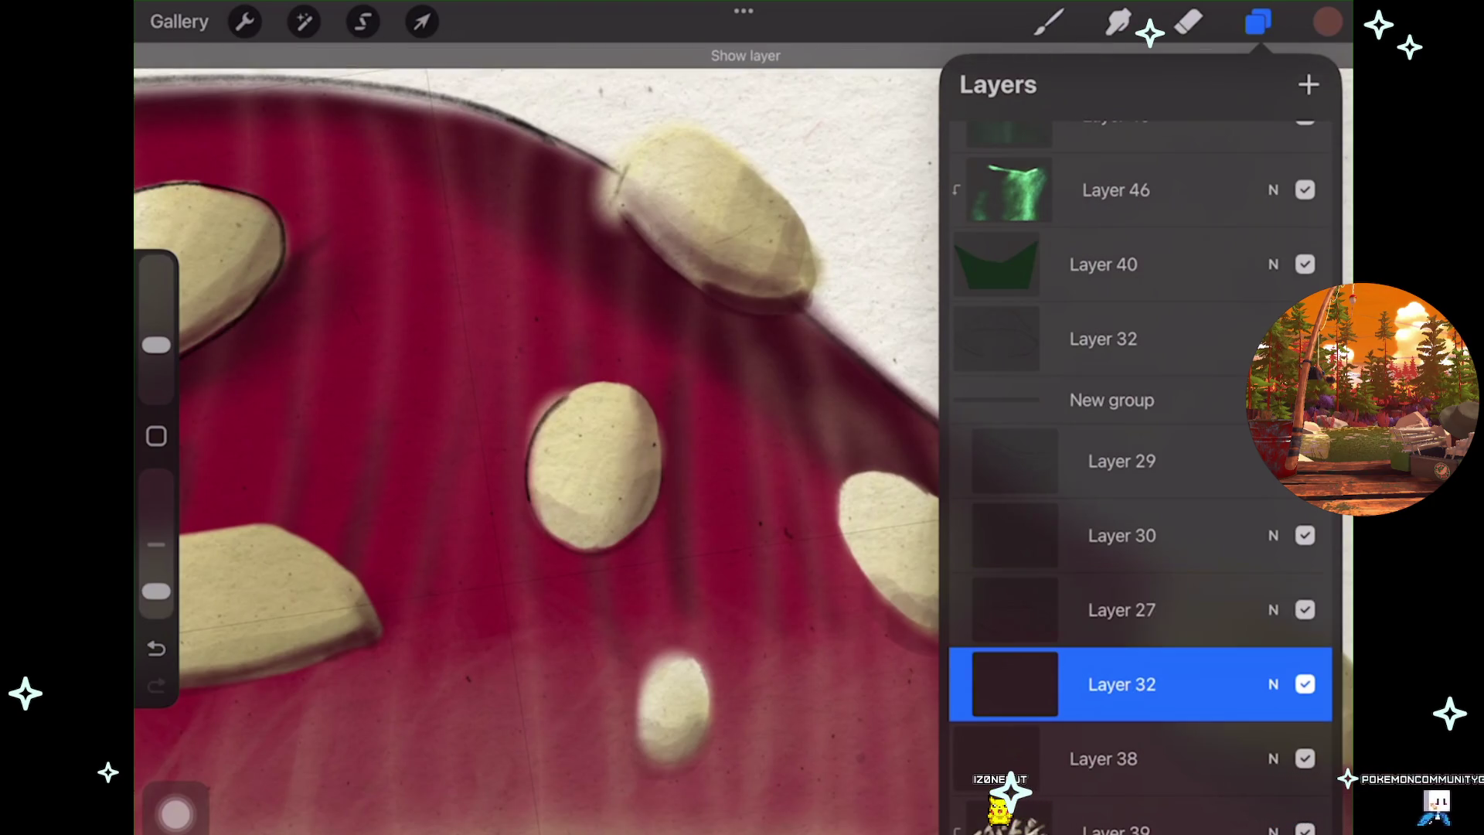
{"action": "left_click", "coordinate": [1188, 21]}
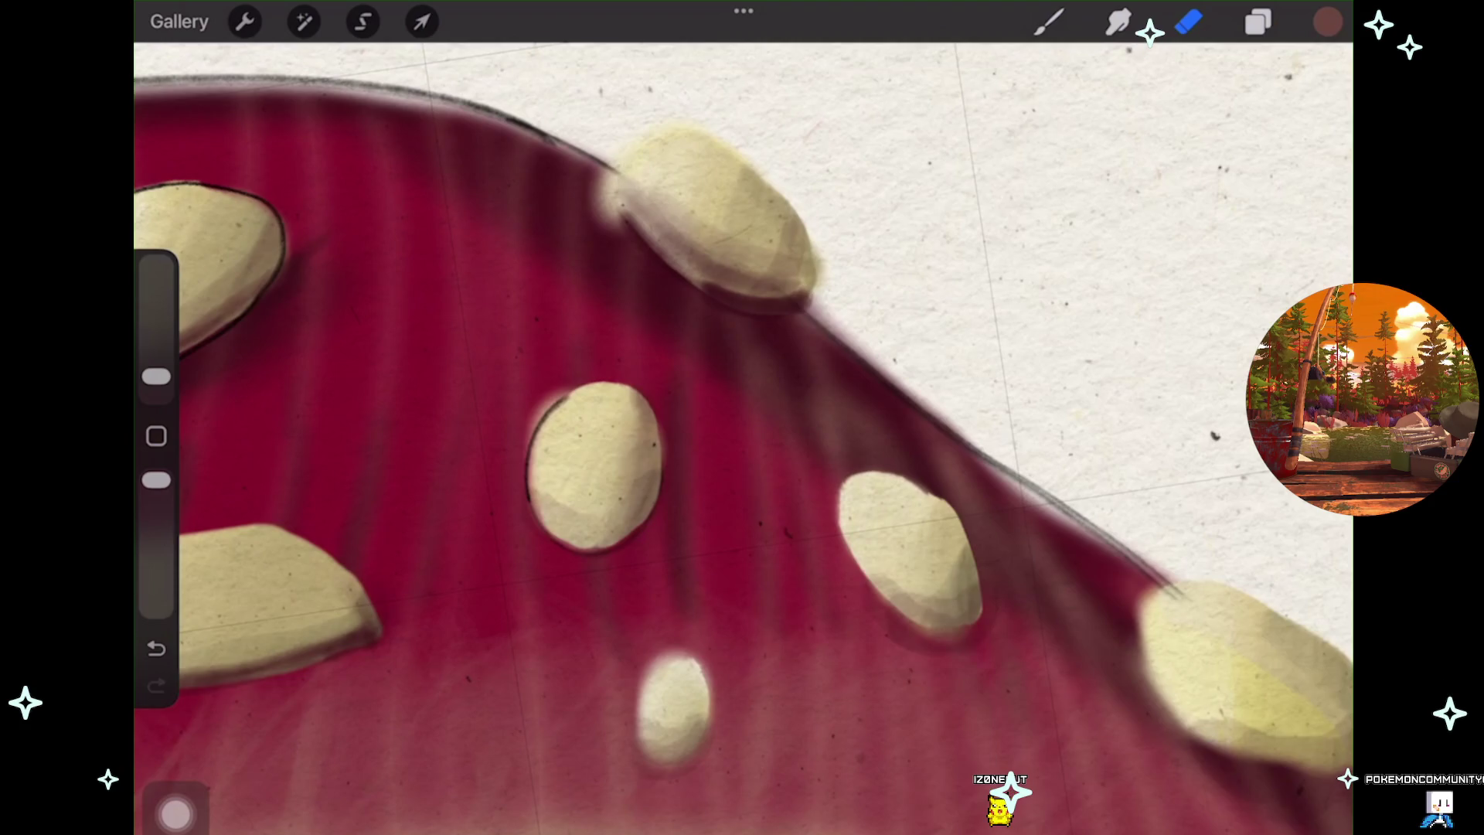
Reopen the layers list showing New group's Layers 29, 30, 27 and 32, and zoom out to the whole painting
{"action": "scroll", "coordinate": [742, 433], "scroll_direction": "down", "scroll_amount": 2}
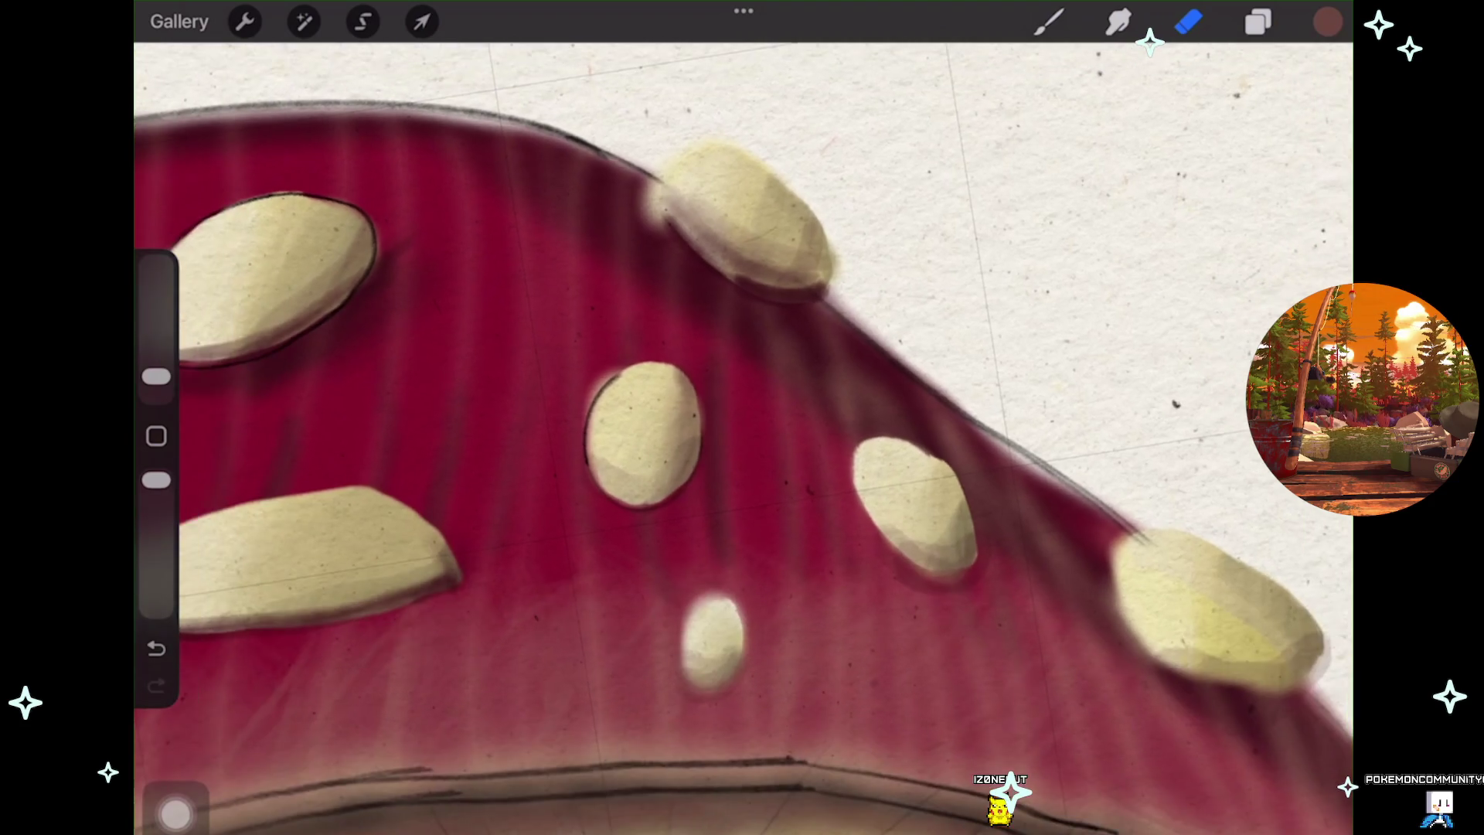
{"action": "left_click", "coordinate": [1258, 22]}
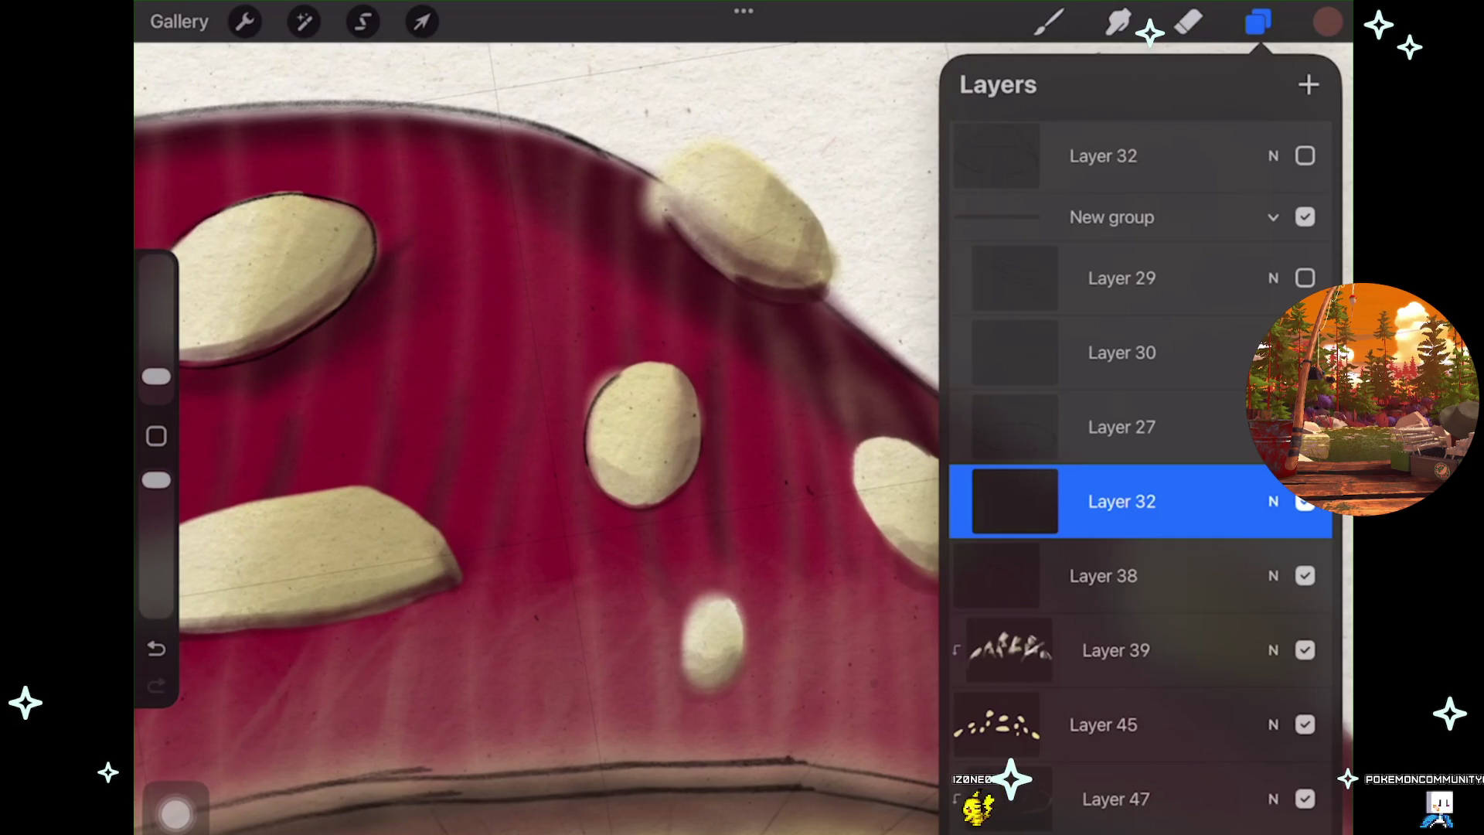
{"action": "scroll", "coordinate": [541, 433], "scroll_direction": "down", "scroll_amount": 5}
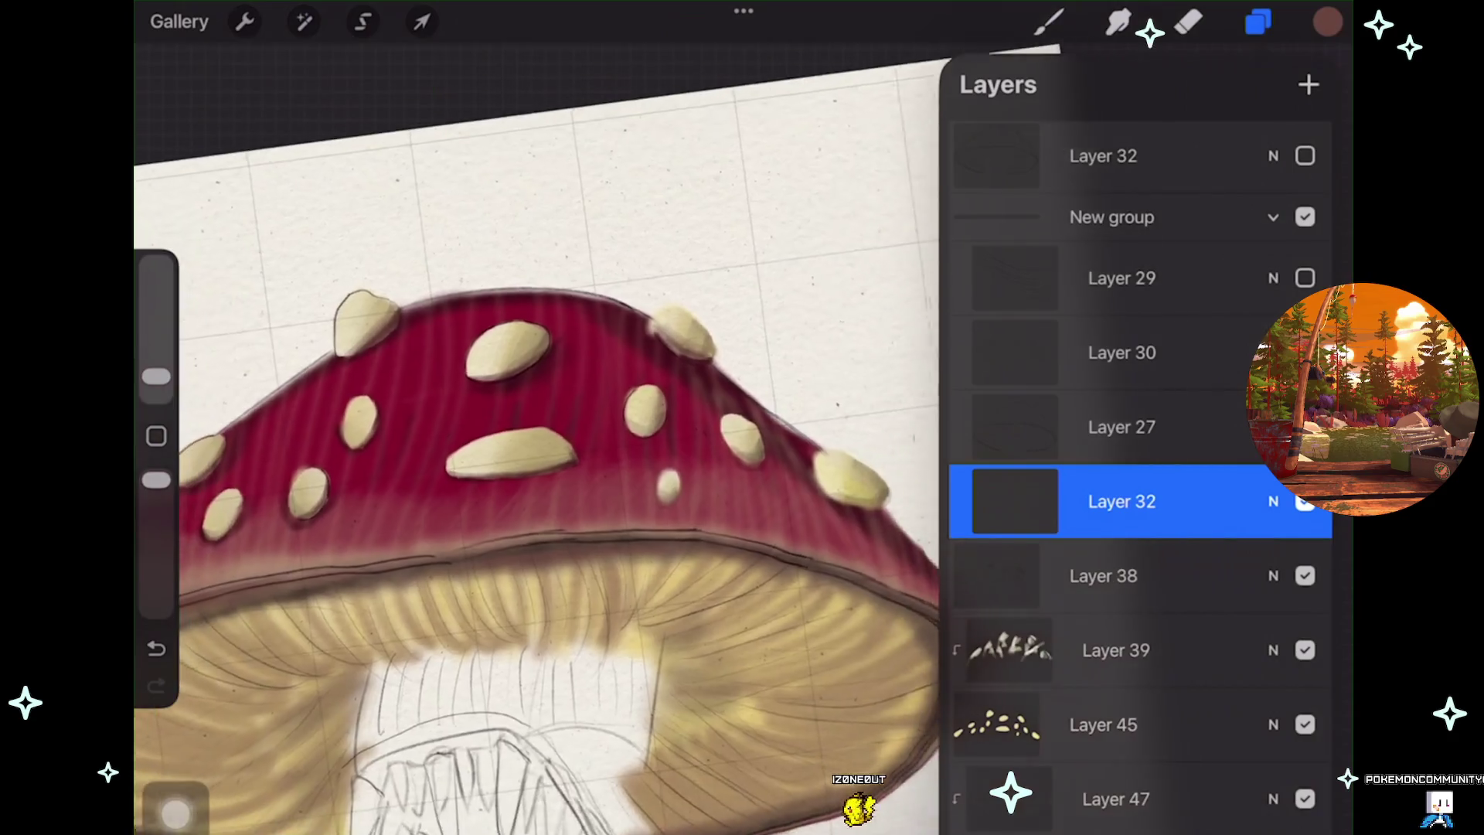
{"action": "scroll", "coordinate": [534, 433], "scroll_direction": "down", "scroll_amount": 3}
{"action": "scroll", "coordinate": [534, 433], "scroll_direction": "down", "scroll_amount": 3}
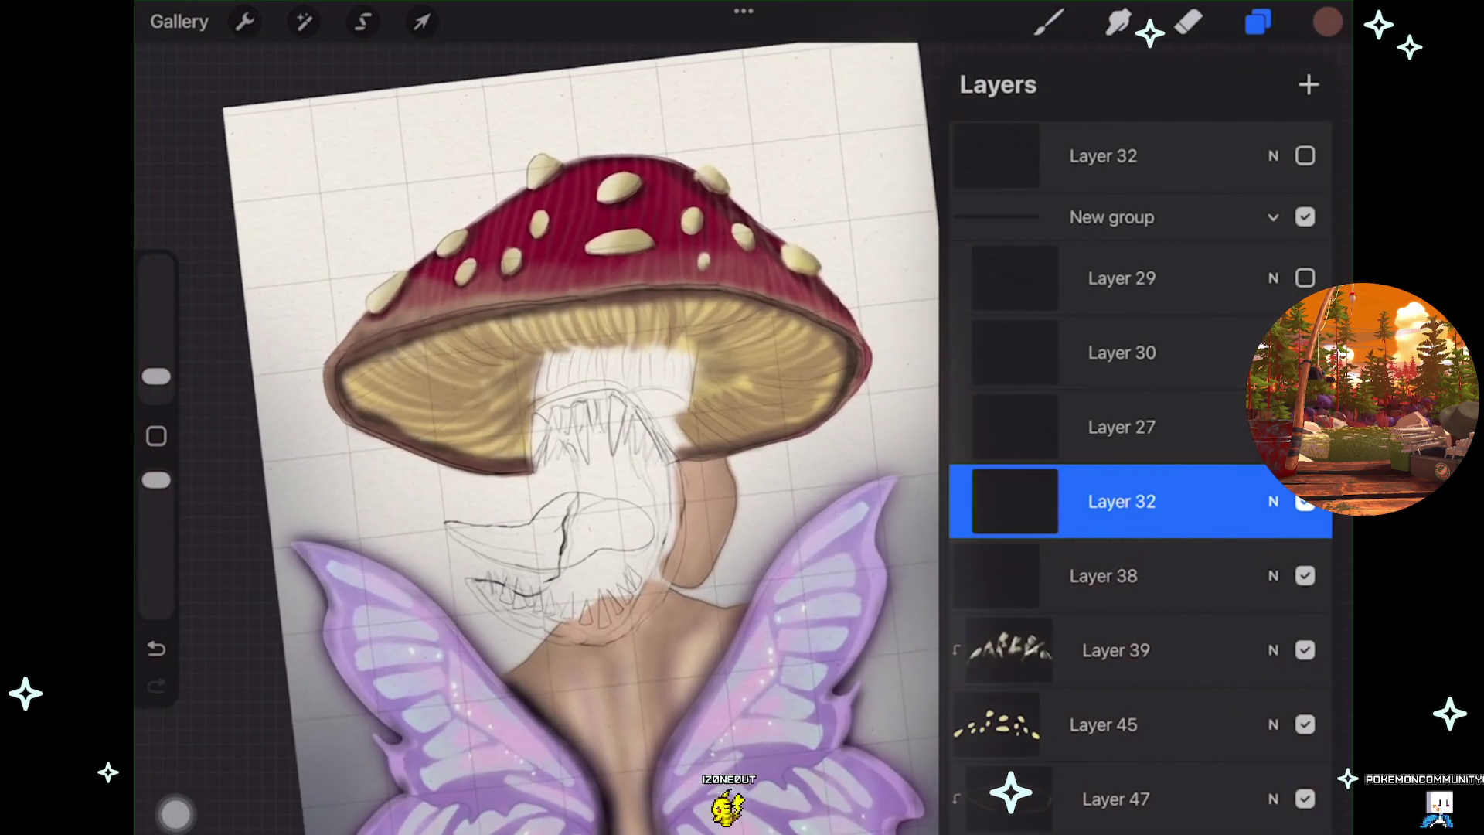
{"action": "scroll", "coordinate": [534, 433], "scroll_direction": "down", "scroll_amount": 3}
{"action": "scroll", "coordinate": [534, 433], "scroll_direction": "down", "scroll_amount": 2}
{"action": "scroll", "coordinate": [534, 433], "scroll_direction": "down", "scroll_amount": 2}
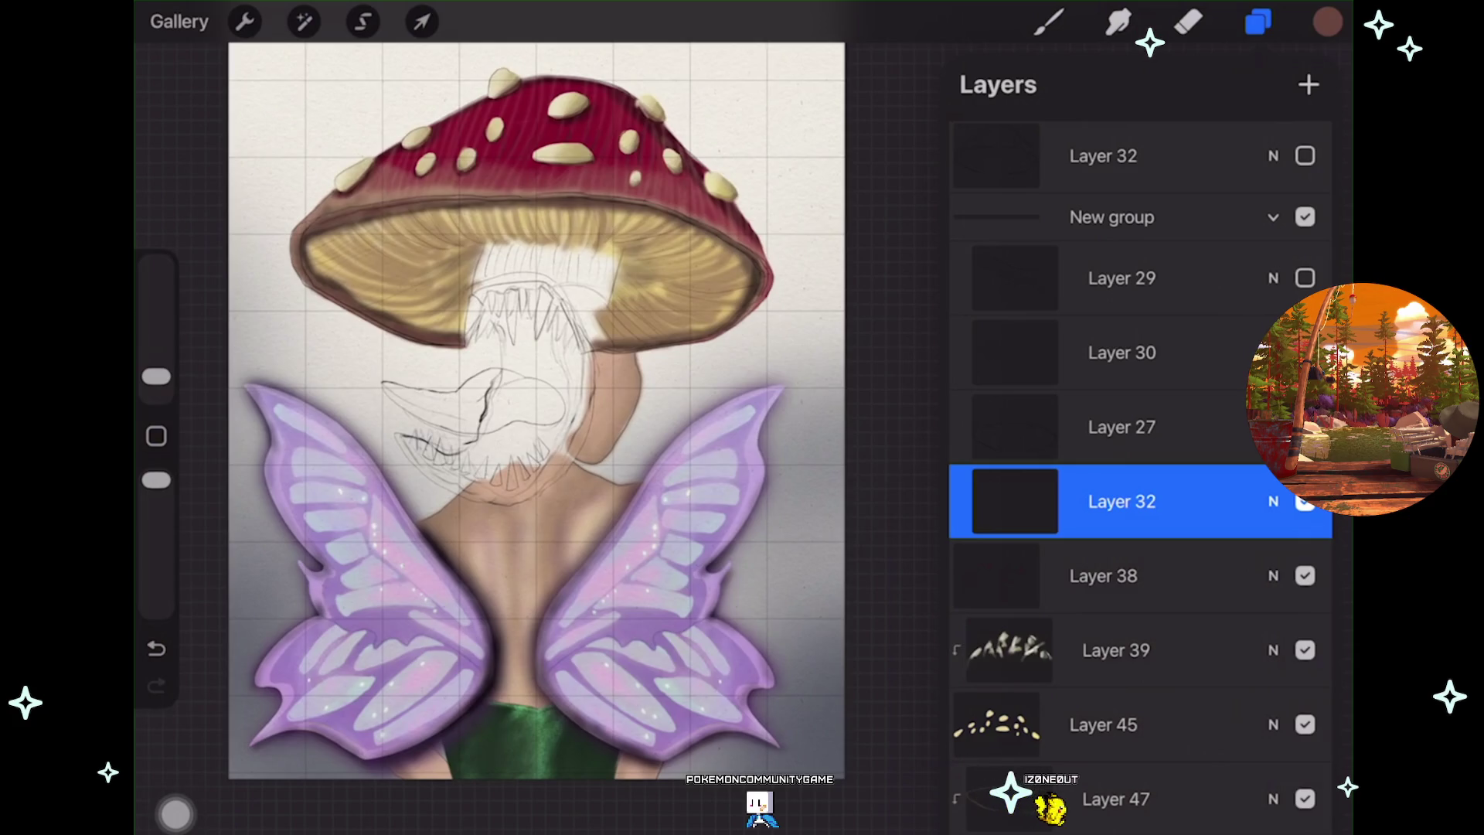
Turn on Layer 32's visibility in New group and tilt the canvas slightly clockwise
{"action": "scroll", "coordinate": [503, 410], "scroll_direction": "down", "scroll_amount": 2}
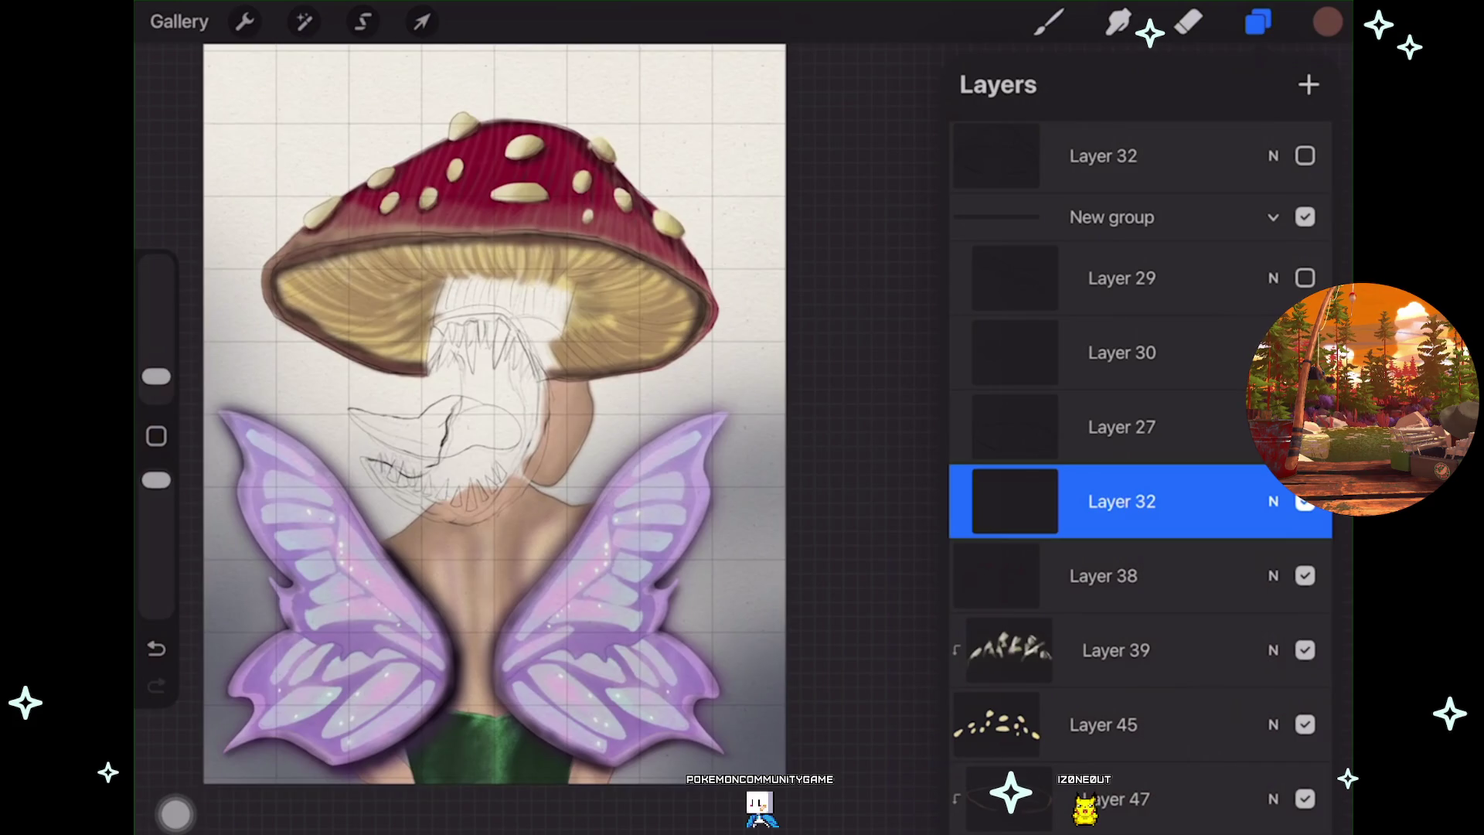
{"action": "left_click", "coordinate": [1305, 501]}
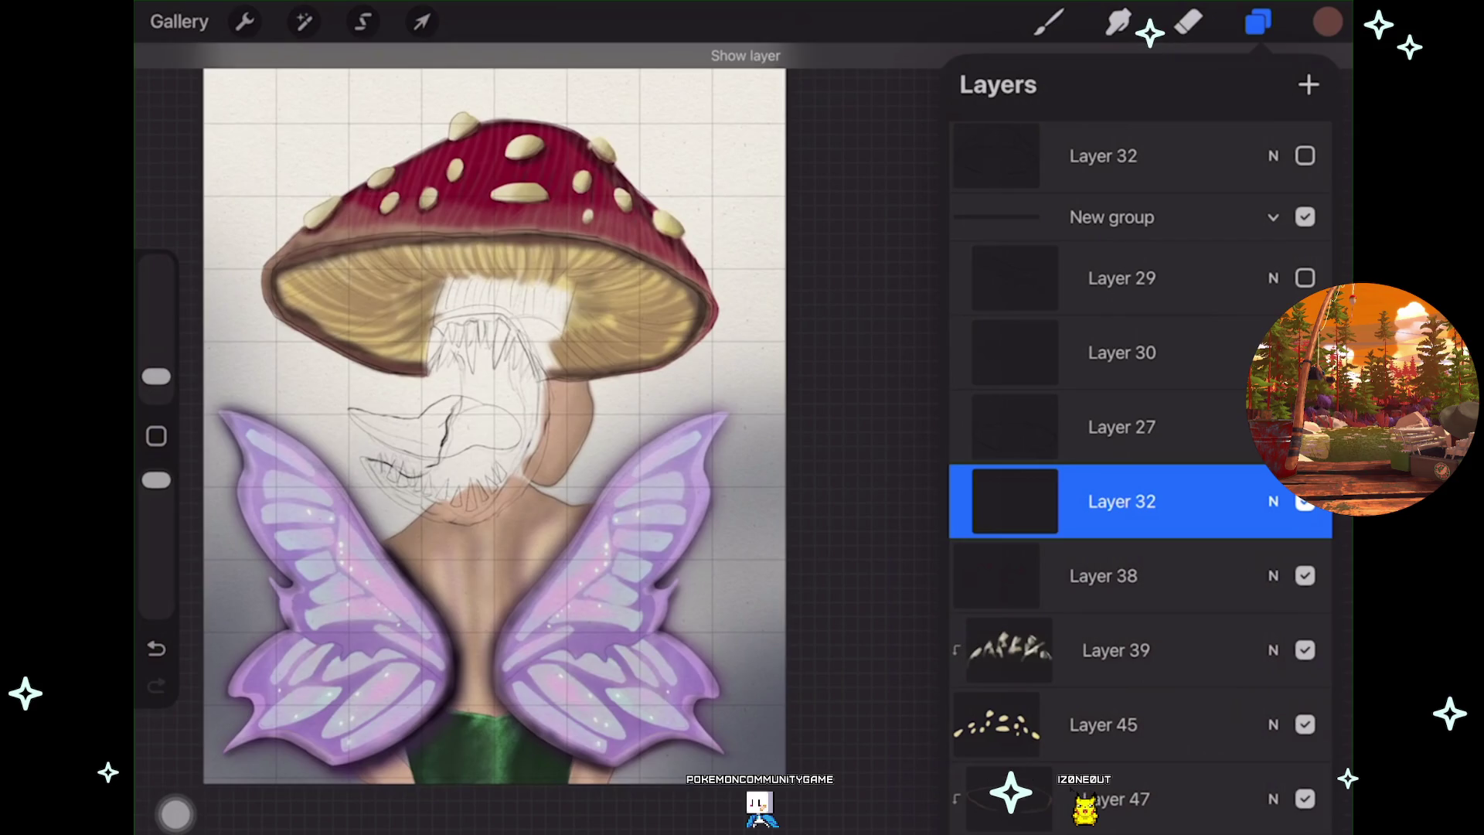
{"action": "scroll", "coordinate": [495, 425], "scroll_direction": "up", "scroll_amount": 2}
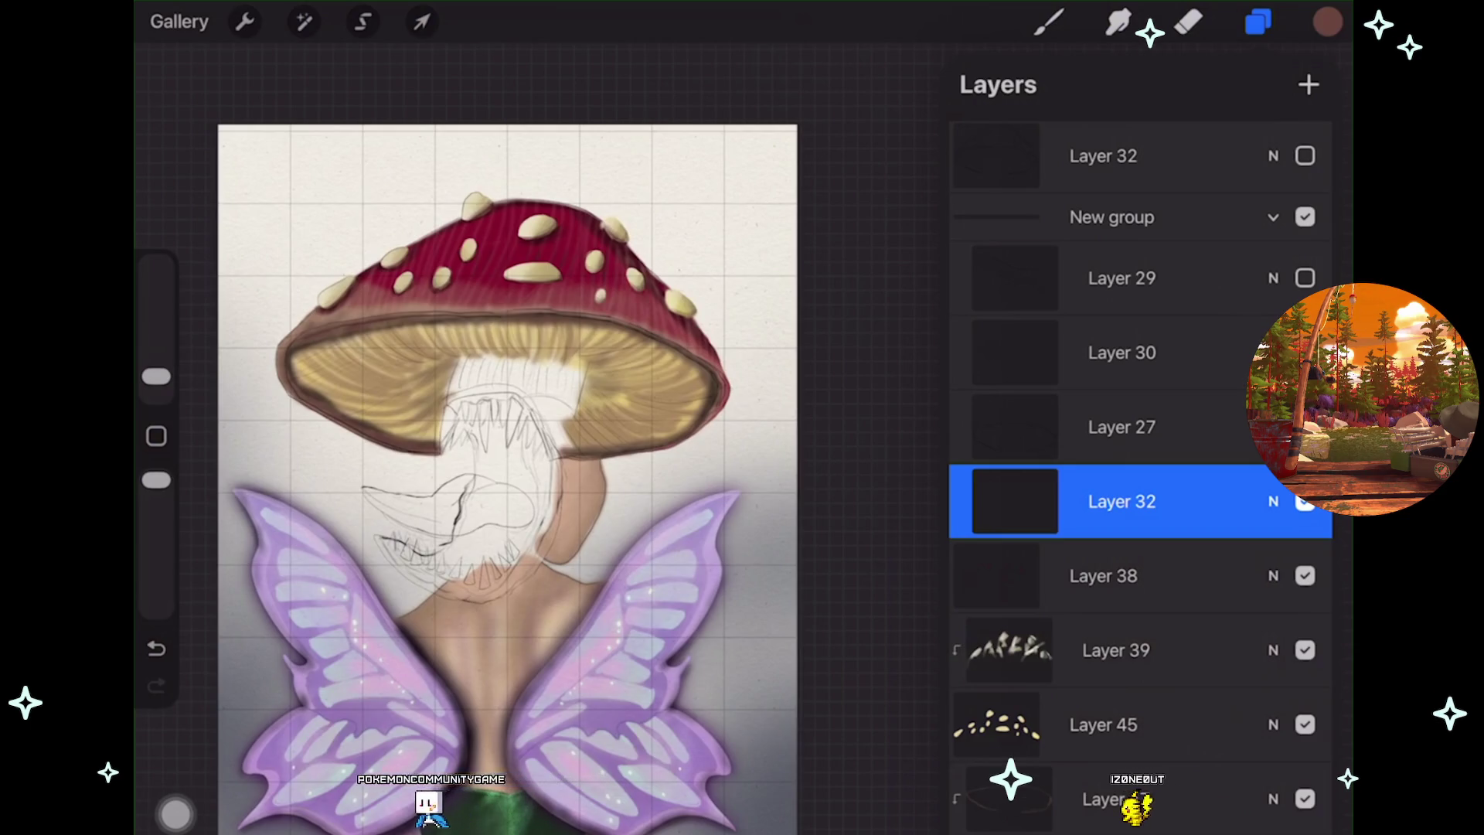
{"action": "mouse_move", "coordinate": [507, 479]}
{"action": "left_mouse_down"}
{"action": "mouse_move", "coordinate": [519, 486]}
{"action": "mouse_move", "coordinate": [510, 418]}
{"action": "left_mouse_up"}
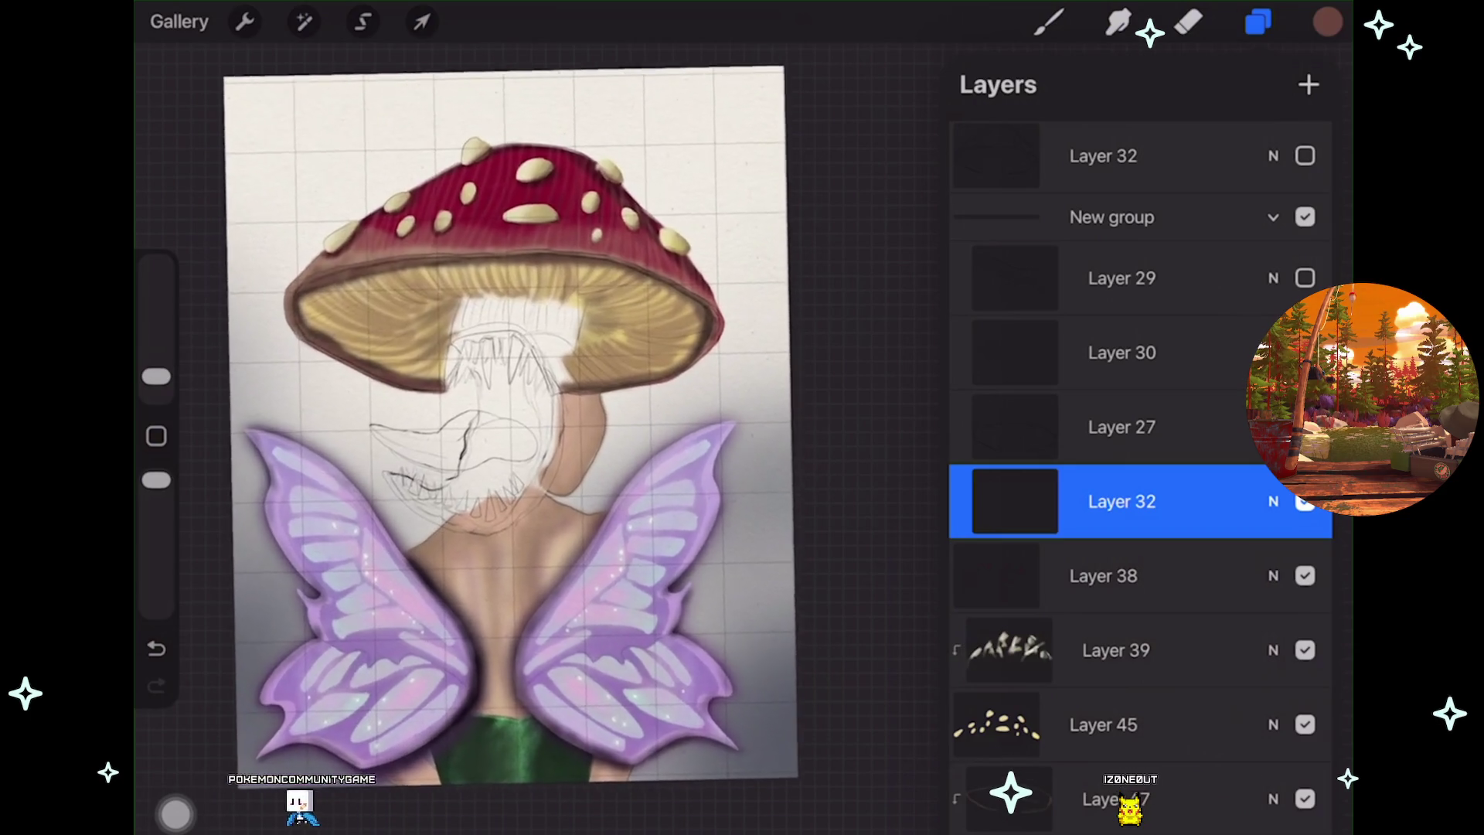